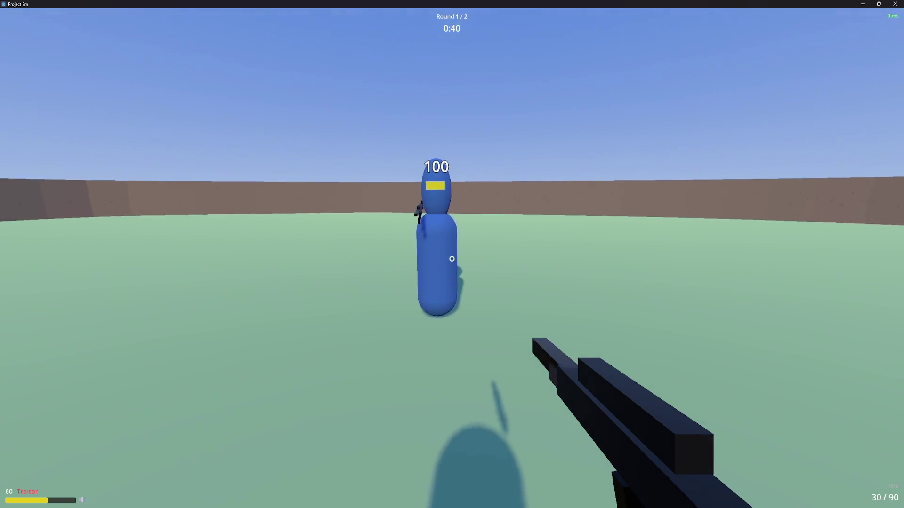
# Pause the running match and disconnect back to the main menu
pyautogui.press('Escape')
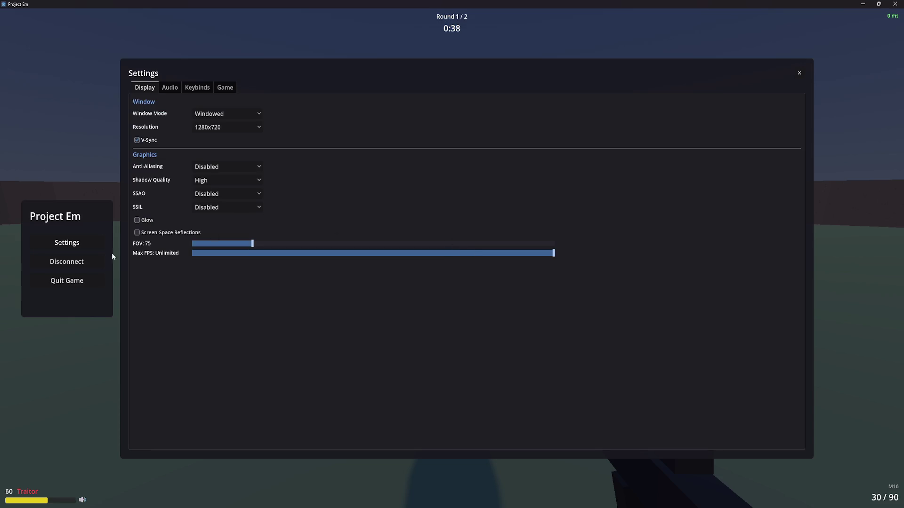
pyautogui.click(77, 262)
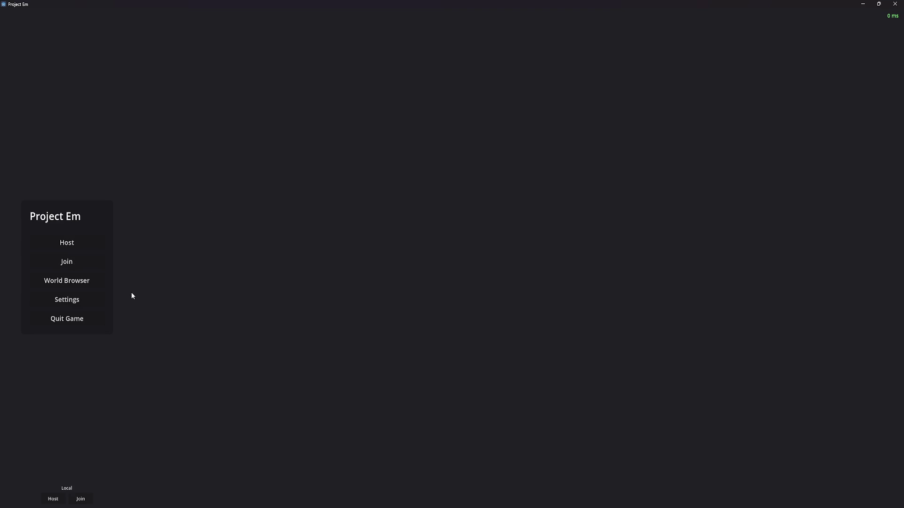
# Join a multiplayer match and wait for MORE PIECES to load into round 1
pyautogui.click(78, 262)
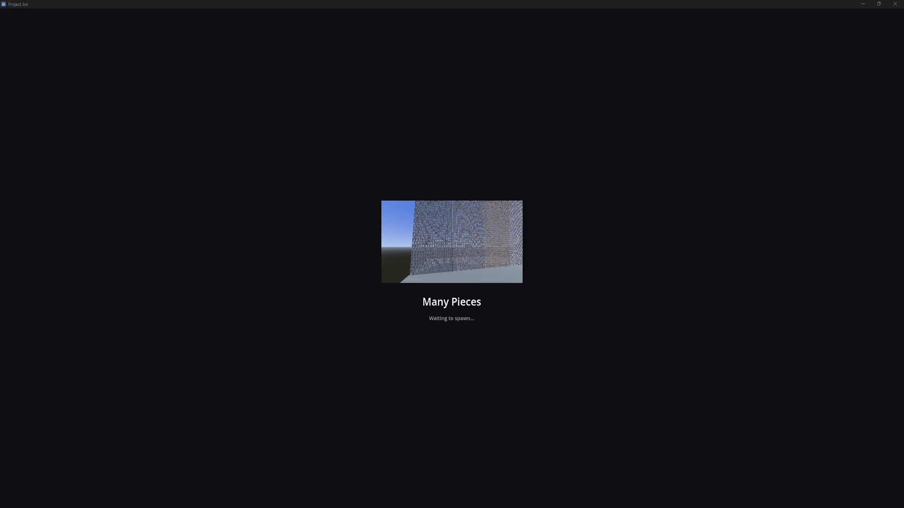
pyautogui.click(323, 506)
pyautogui.click(323, 506)
pyautogui.press('`')
pyautogui.press('`')
pyautogui.click(895, 5)
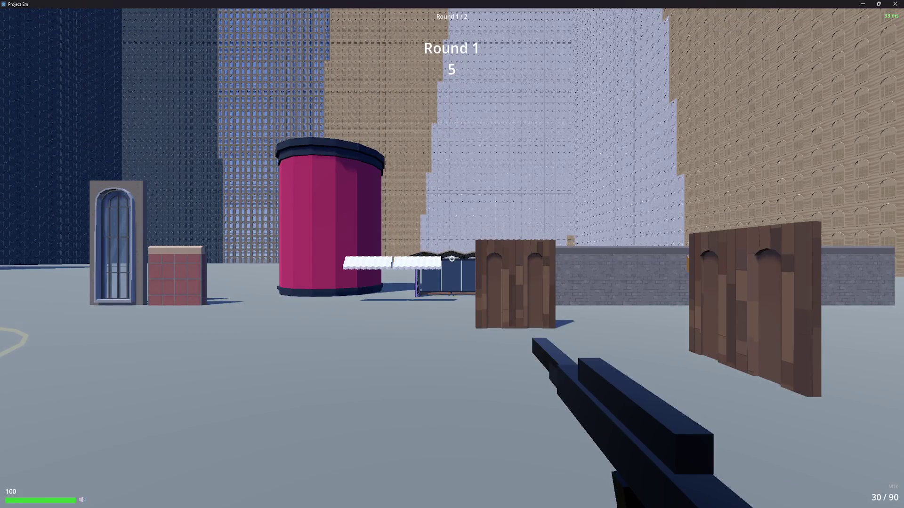
pyautogui.moveTo(452, 258)
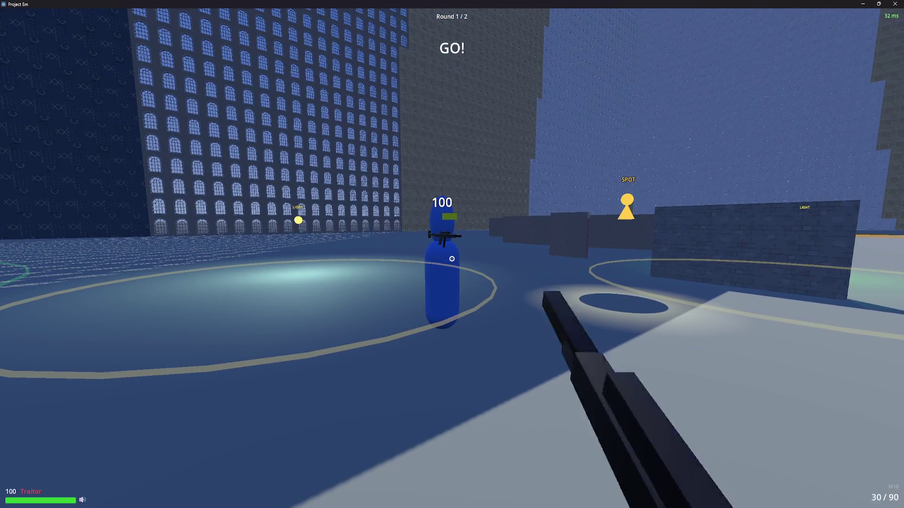
# Walk into the arena, back away from the bot, and head toward the plaza
pyautogui.press('w')
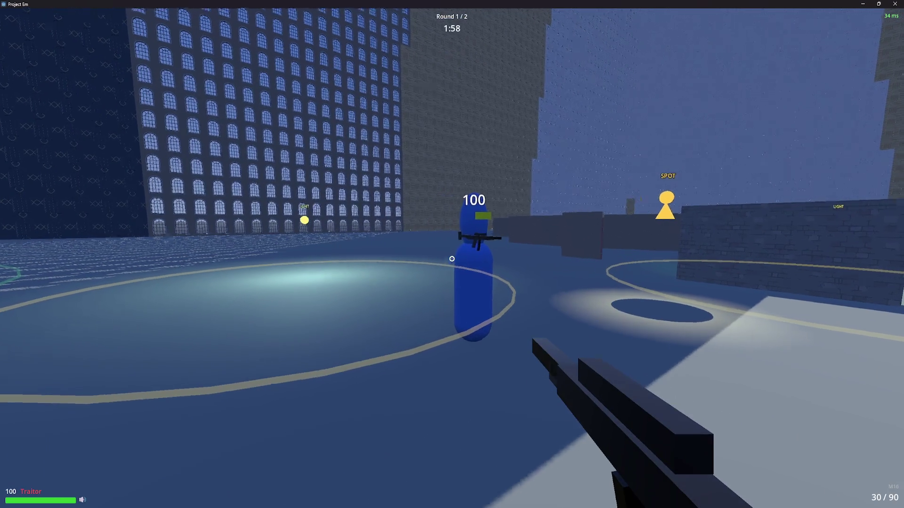
pyautogui.press('s')
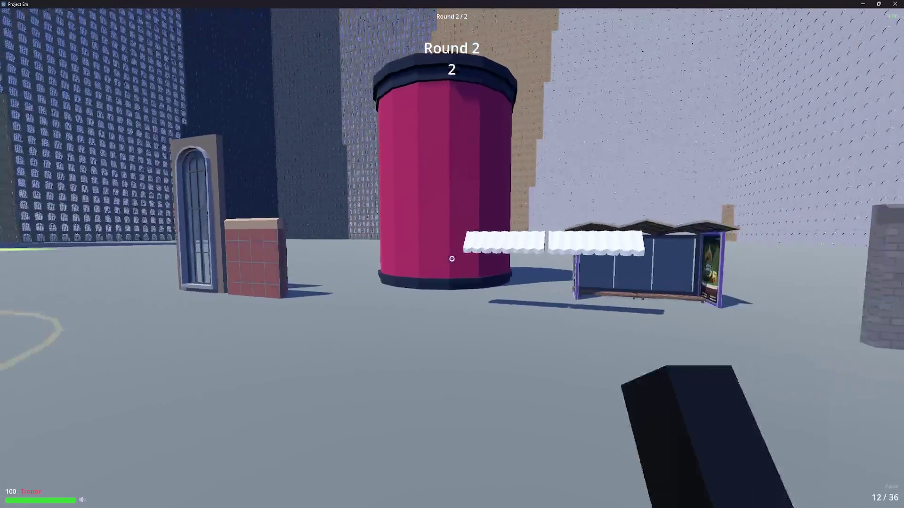
pyautogui.press('w')
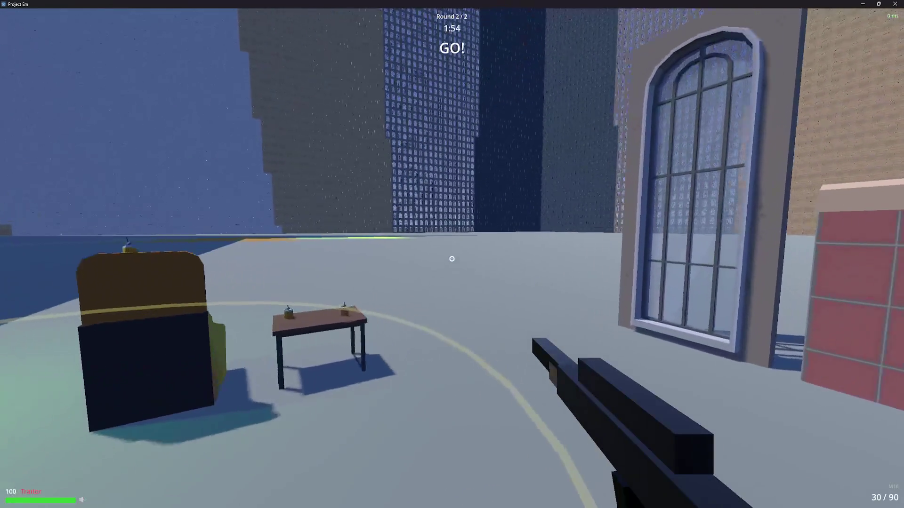
pyautogui.press('w')
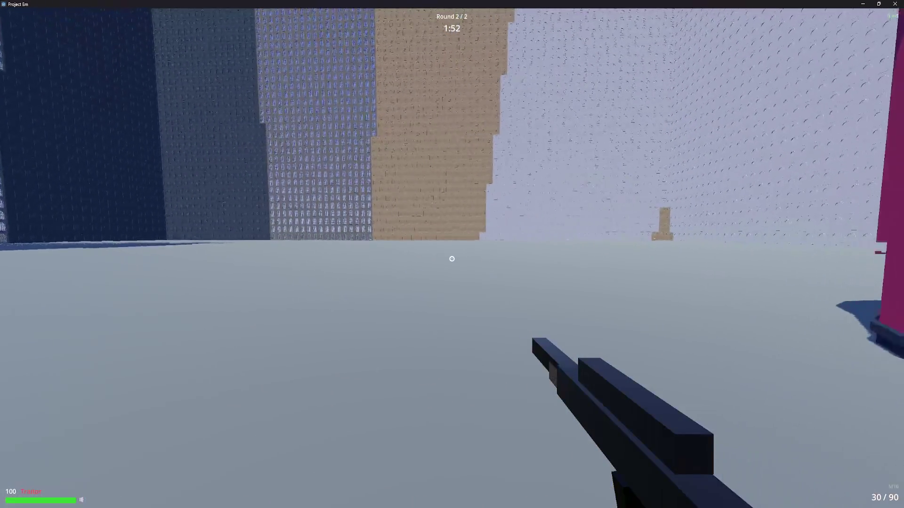
pyautogui.press('w')
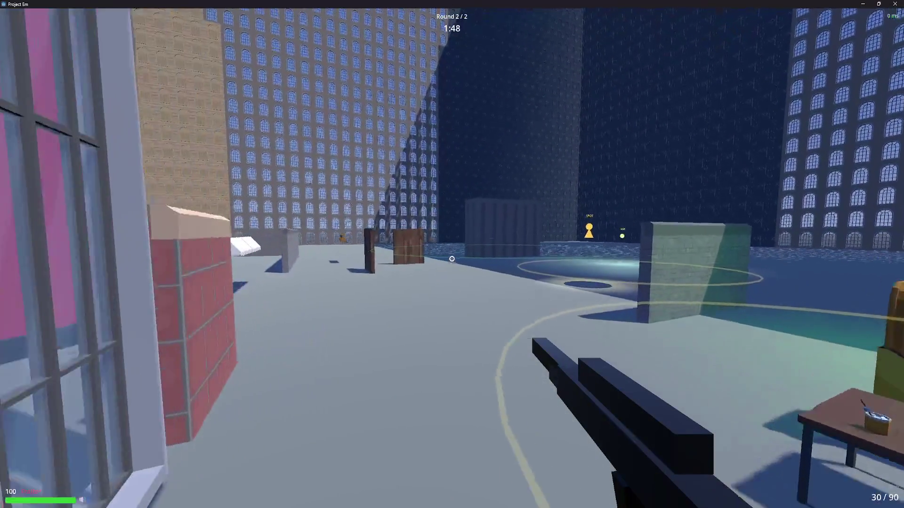
# Swap to the pistol and back to the M16, teleport via the glowing circle, then pause
pyautogui.press('2')
pyautogui.press('1')
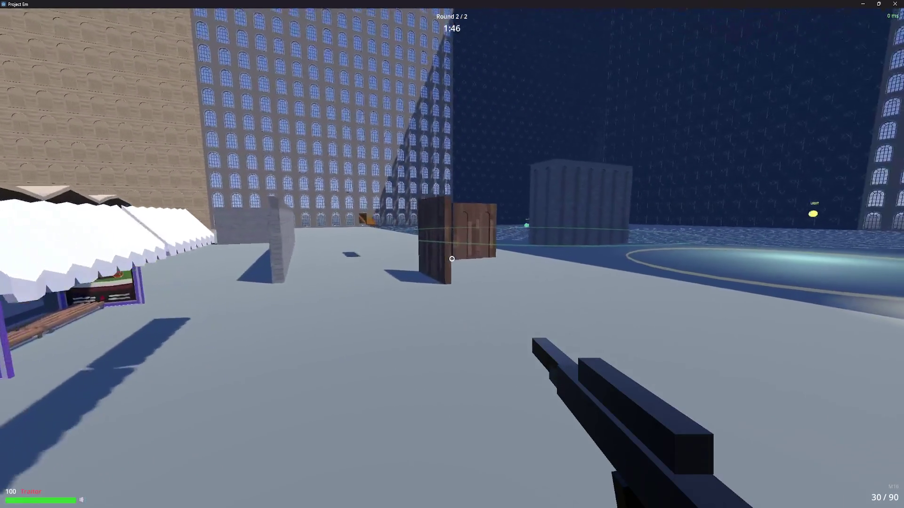
pyautogui.press('w')
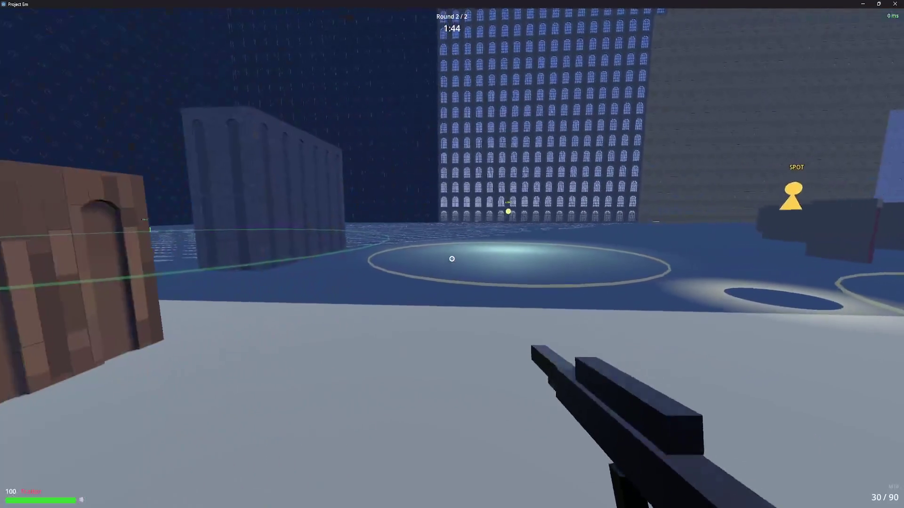
pyautogui.press('w')
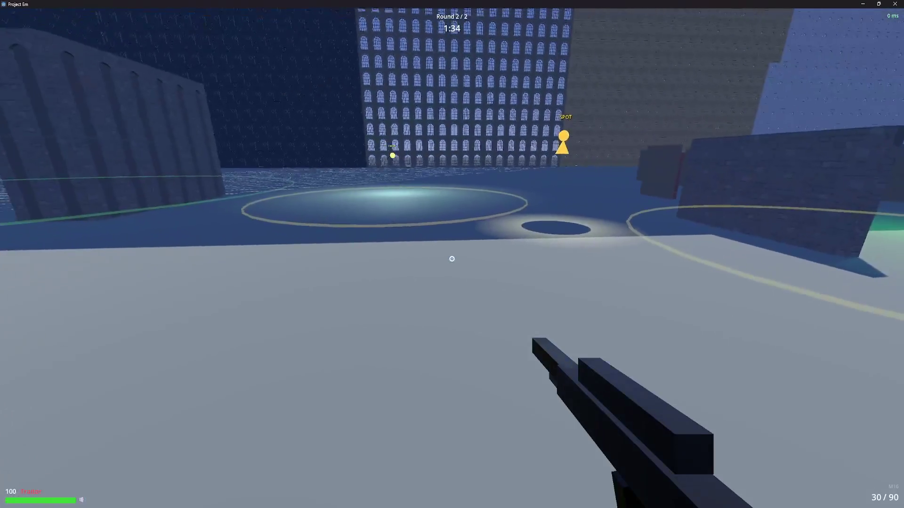
pyautogui.press('Escape')
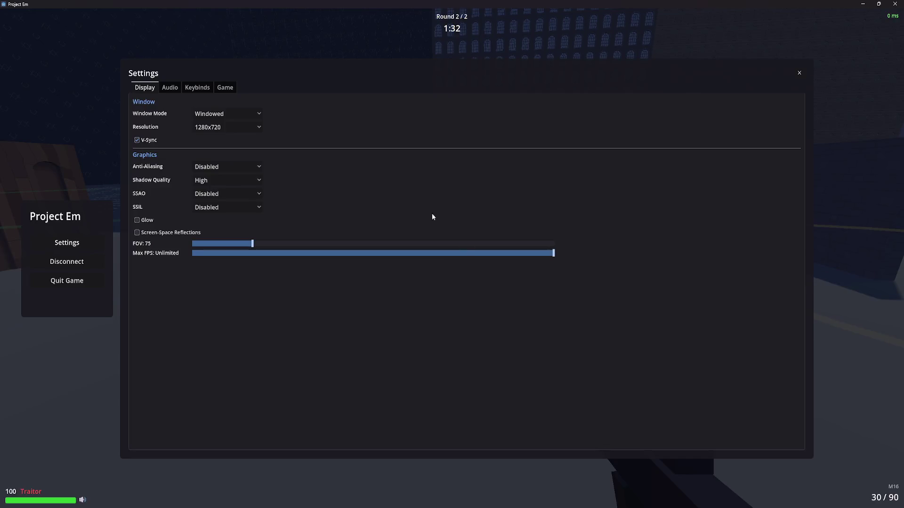
# Disconnect, quit the game, and host a local session after relaunching
pyautogui.click(91, 262)
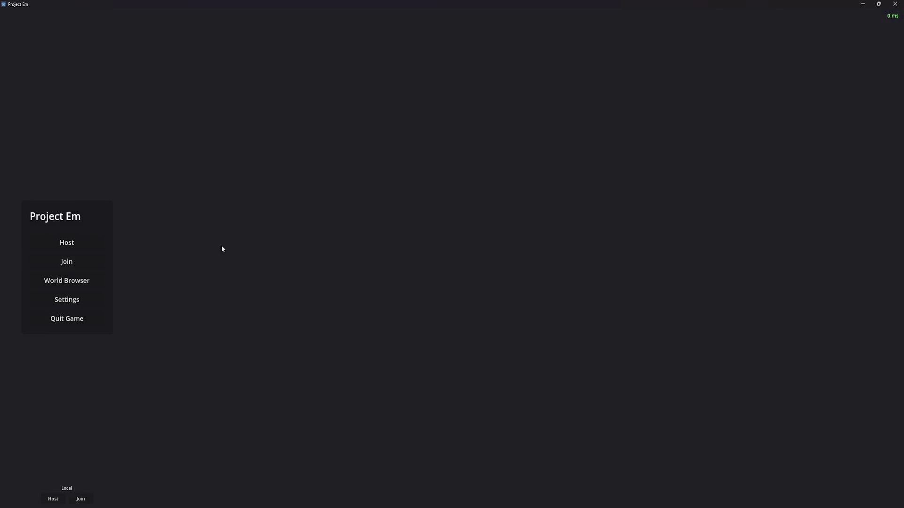
pyautogui.click(86, 318)
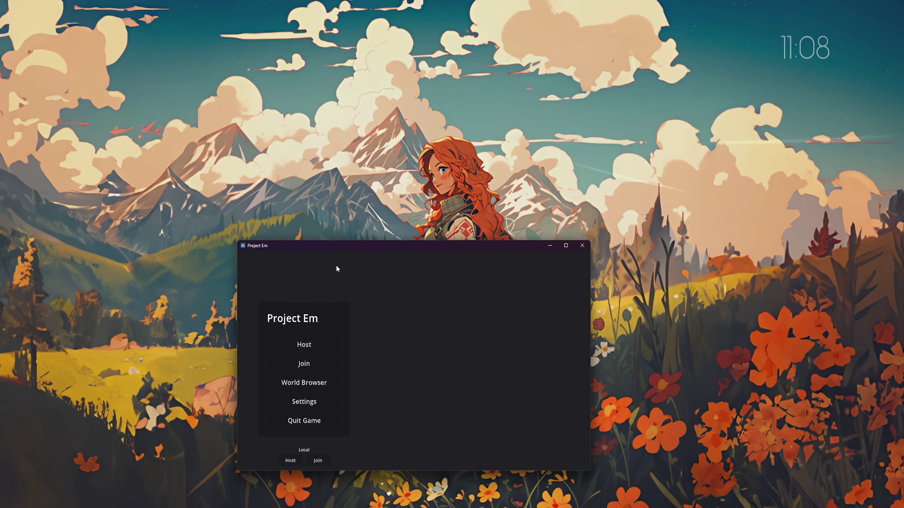
pyautogui.click(295, 462)
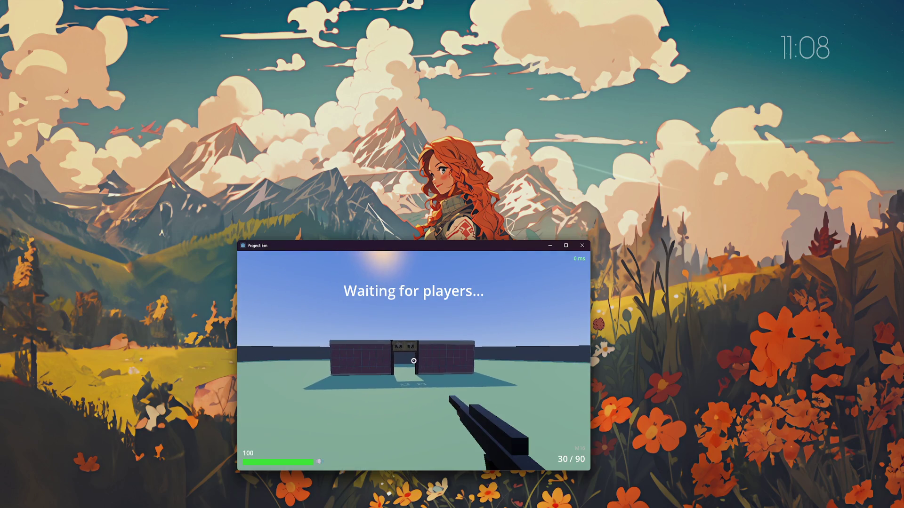
pyautogui.press('2')
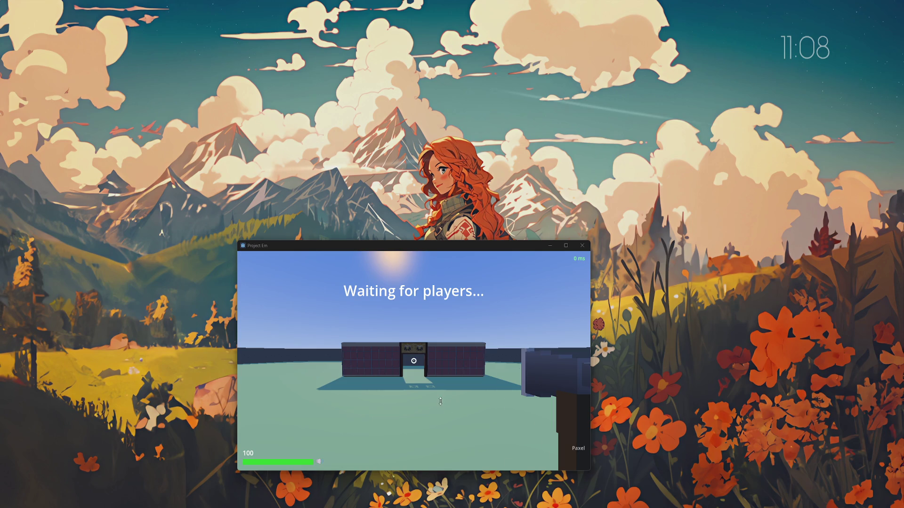
pyautogui.press('2')
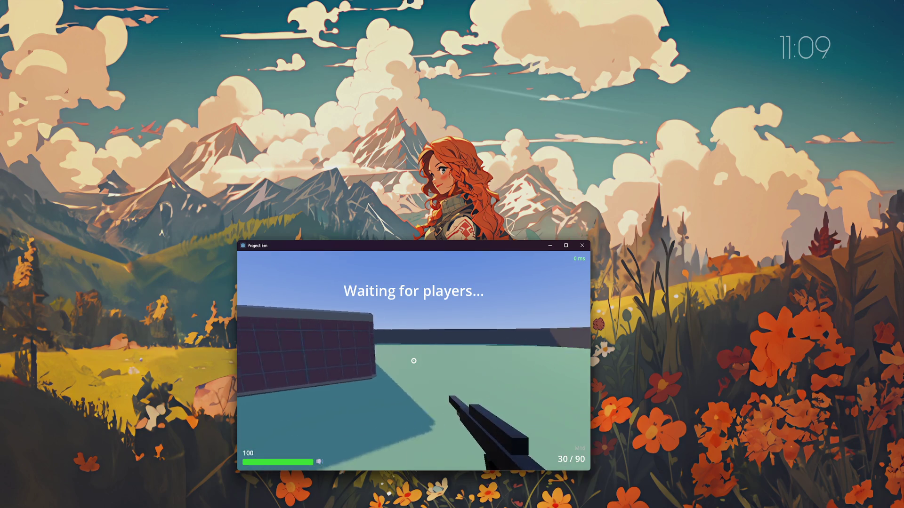
pyautogui.press('1')
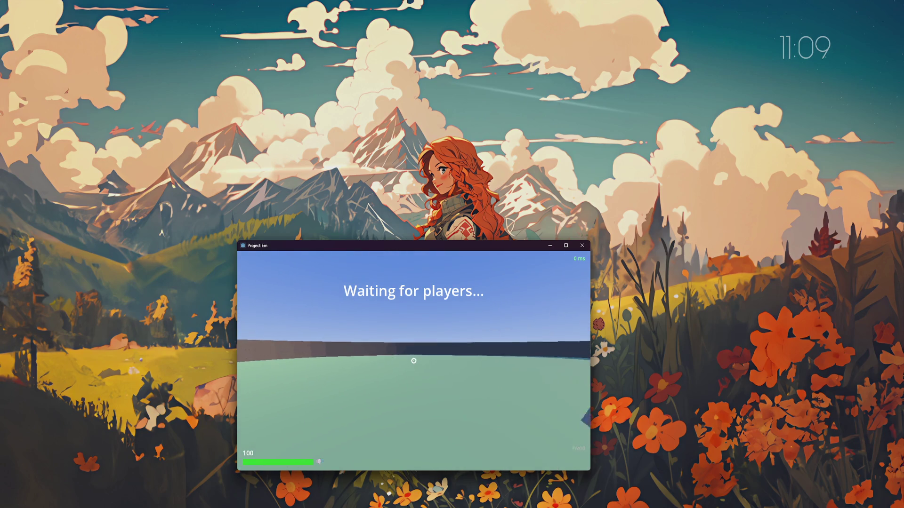
pyautogui.press('2')
pyautogui.press('Escape')
pyautogui.click(304, 364)
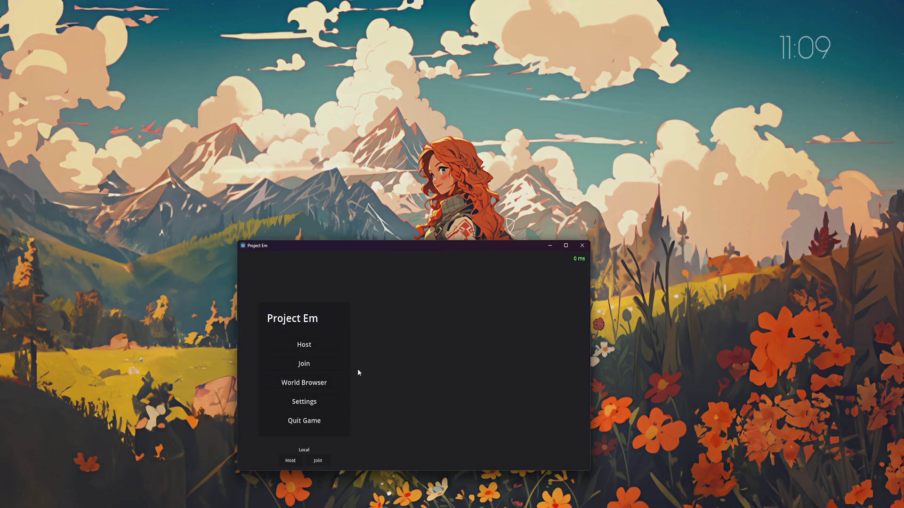
pyautogui.click(302, 387)
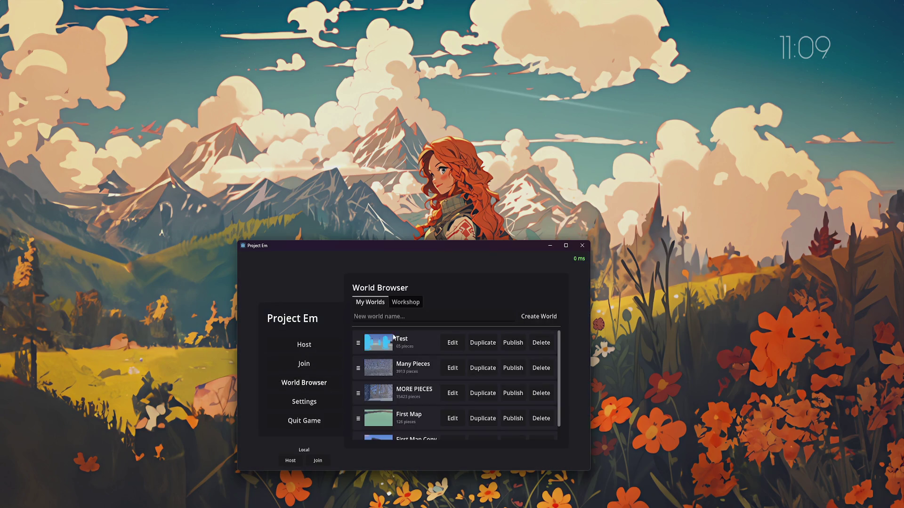
pyautogui.click(305, 346)
pyautogui.moveTo(413, 361)
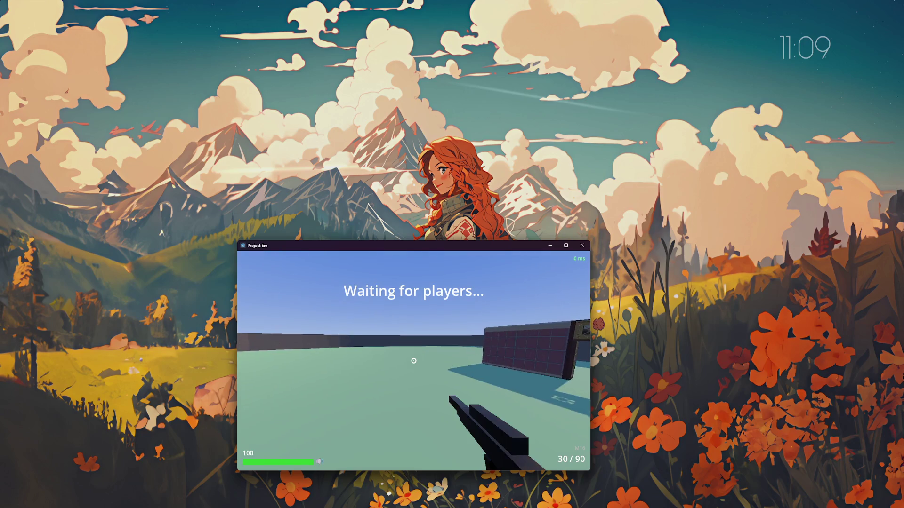
pyautogui.click(414, 361)
pyautogui.press('2')
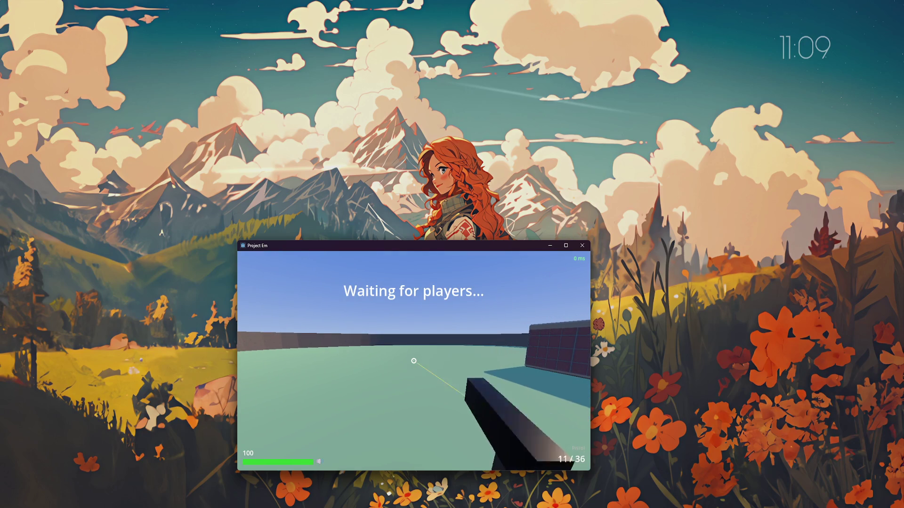
pyautogui.press('1')
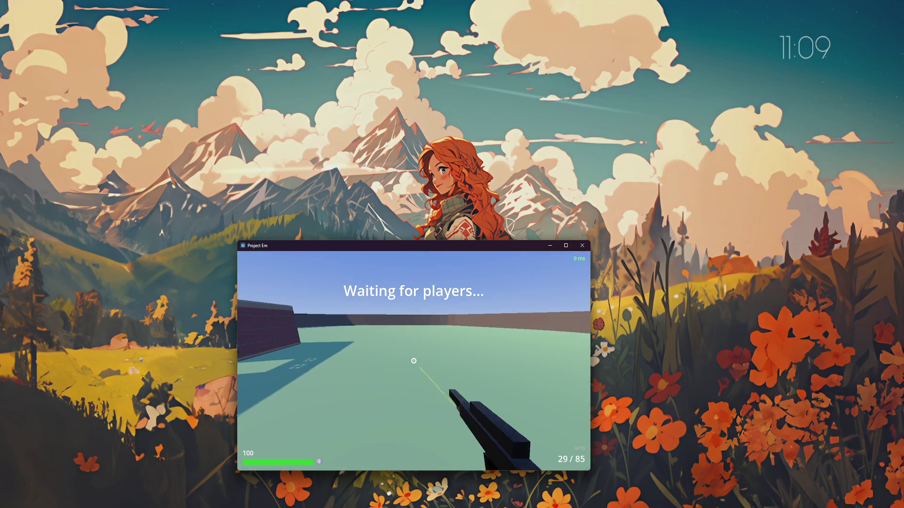
pyautogui.click(413, 361)
pyautogui.press('r')
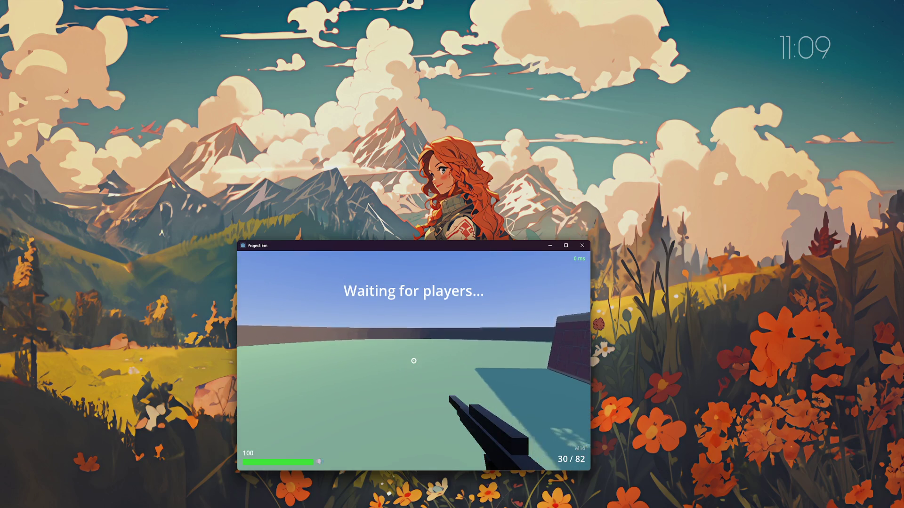
pyautogui.click(414, 361)
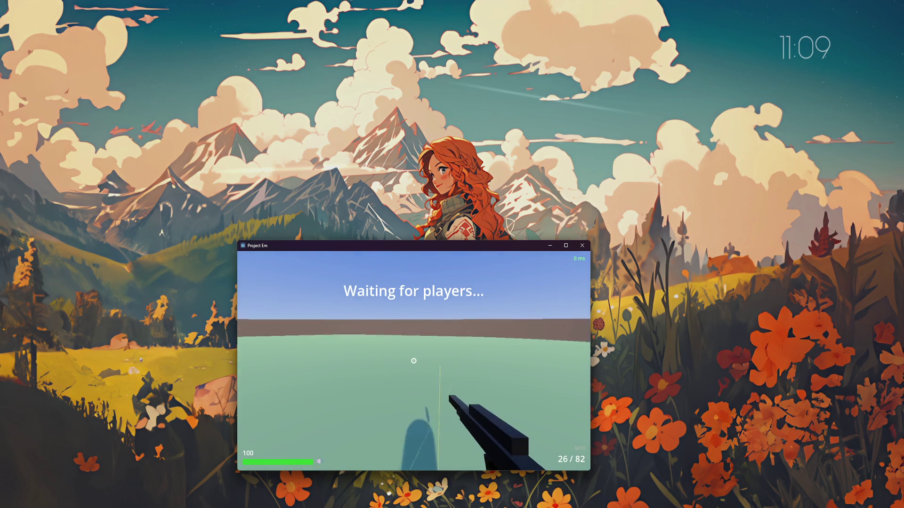
pyautogui.press('Escape')
pyautogui.click(320, 369)
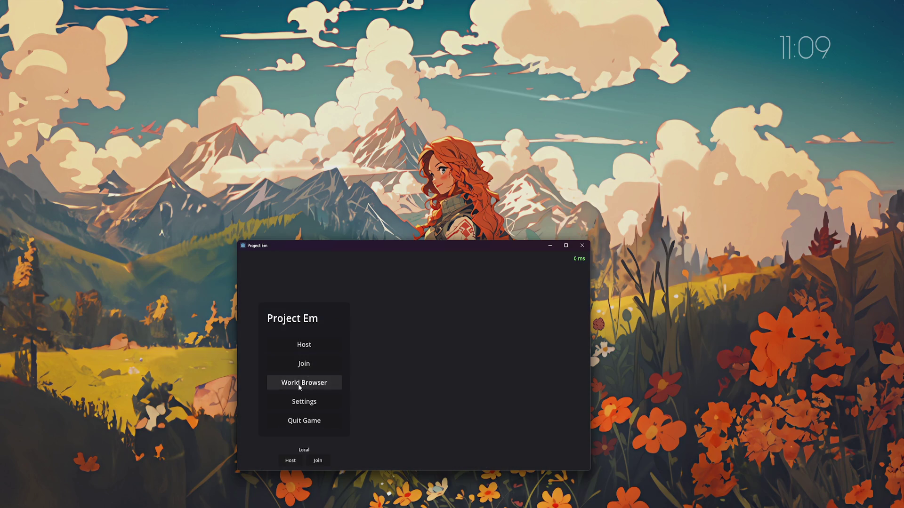
pyautogui.click(298, 385)
# Open the Test world in the map builder, then save and leave it
pyautogui.click(453, 345)
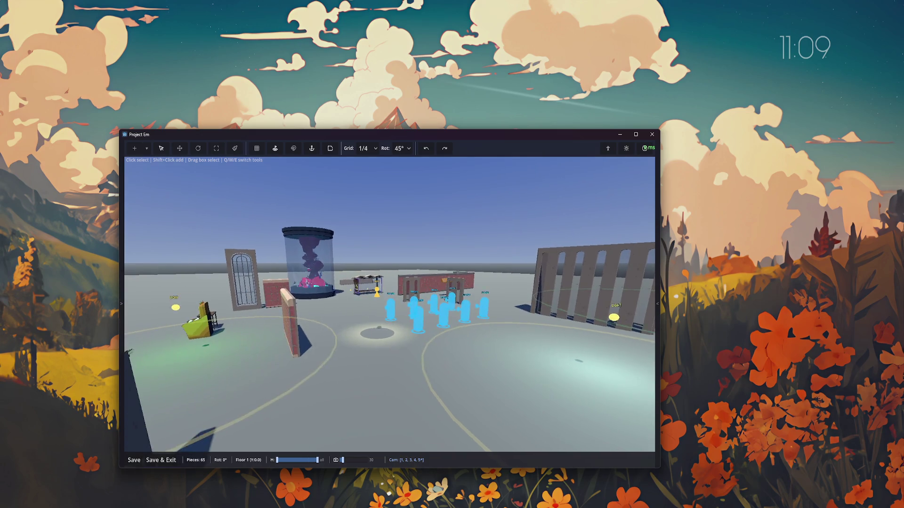
pyautogui.click(164, 461)
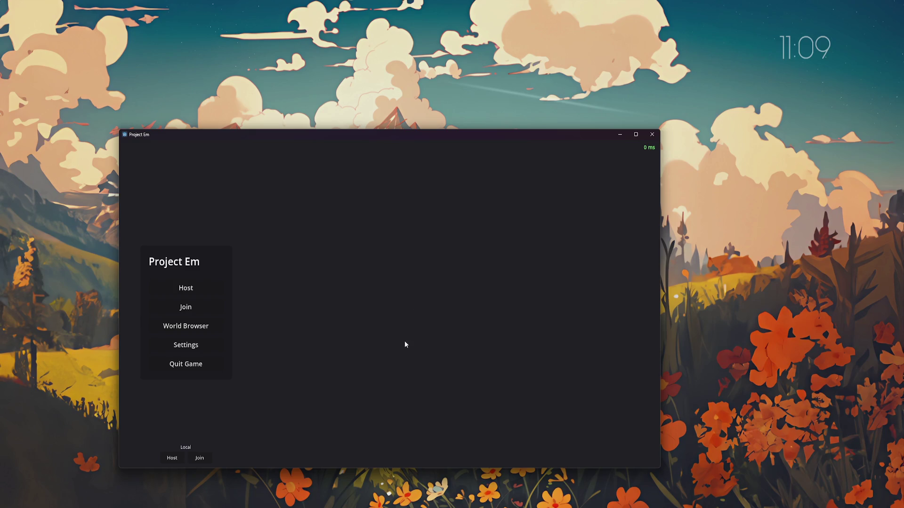
# Open the Test world from the World Browser for editing in the map builder
pyautogui.click(199, 326)
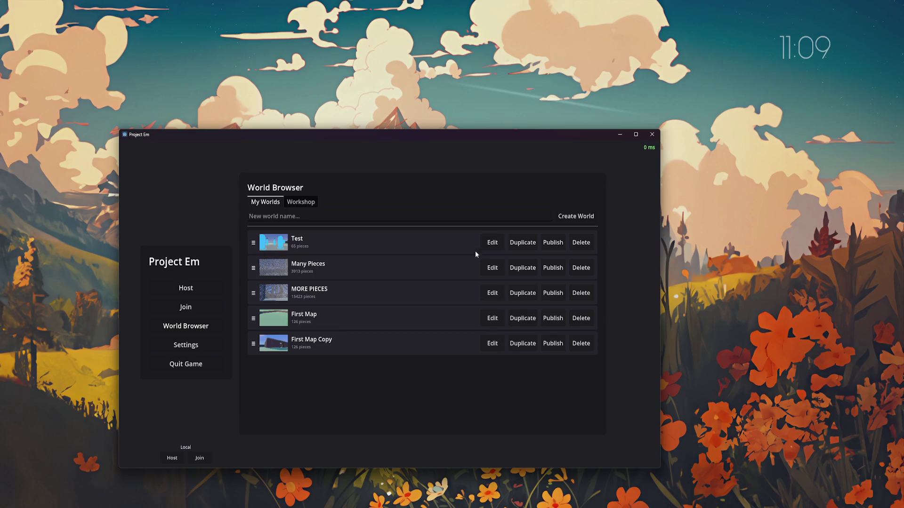
pyautogui.click(492, 243)
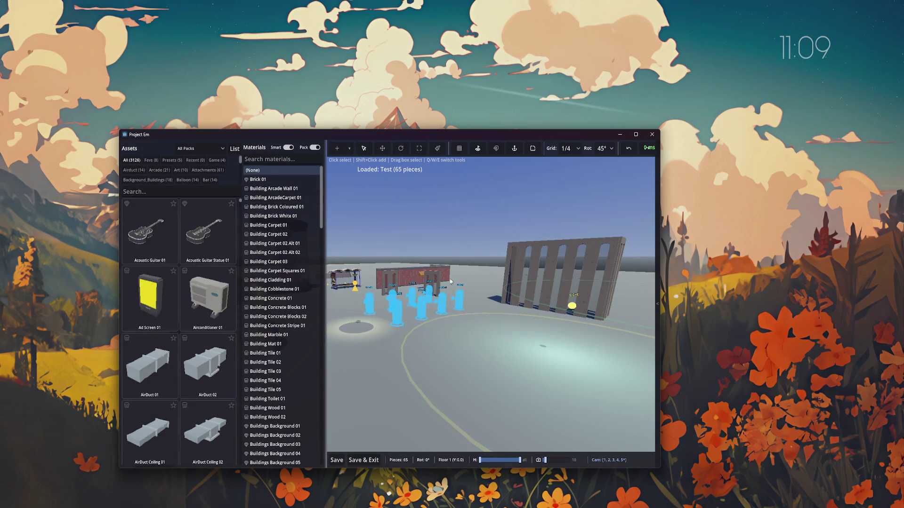
pyautogui.click(355, 460)
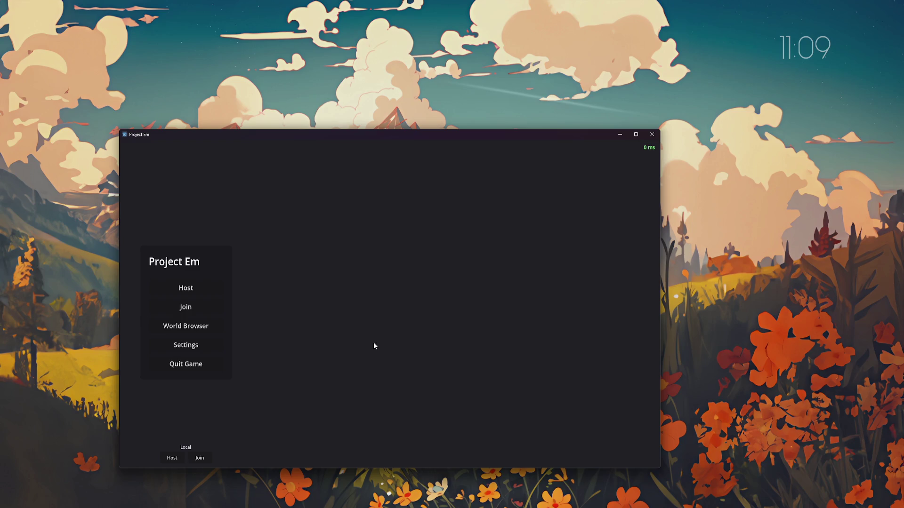
pyautogui.click(198, 329)
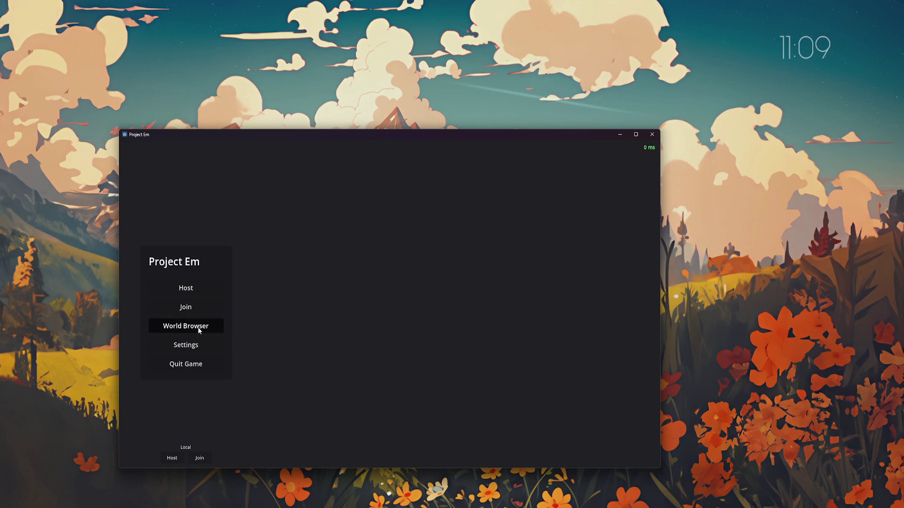
pyautogui.click(482, 244)
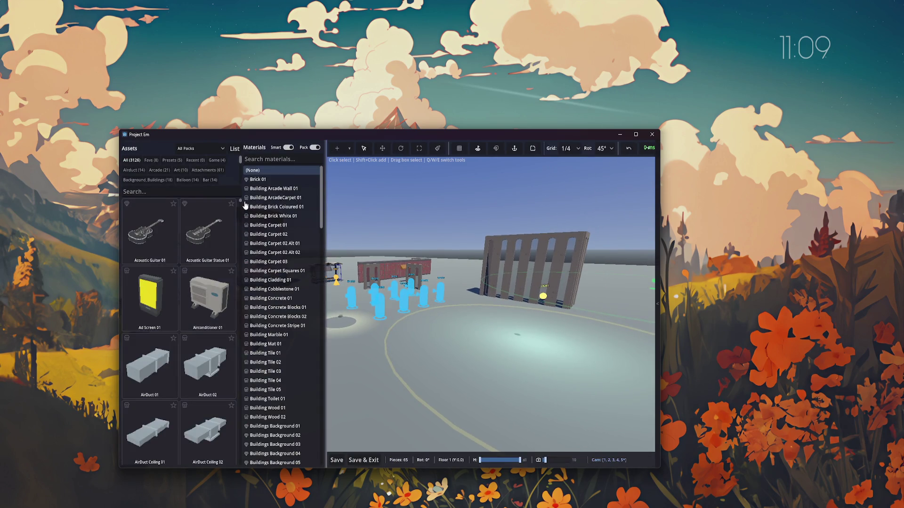
# Widen the asset library panel beside the 3D view
pyautogui.moveTo(327, 231); pyautogui.dragTo(464, 244)
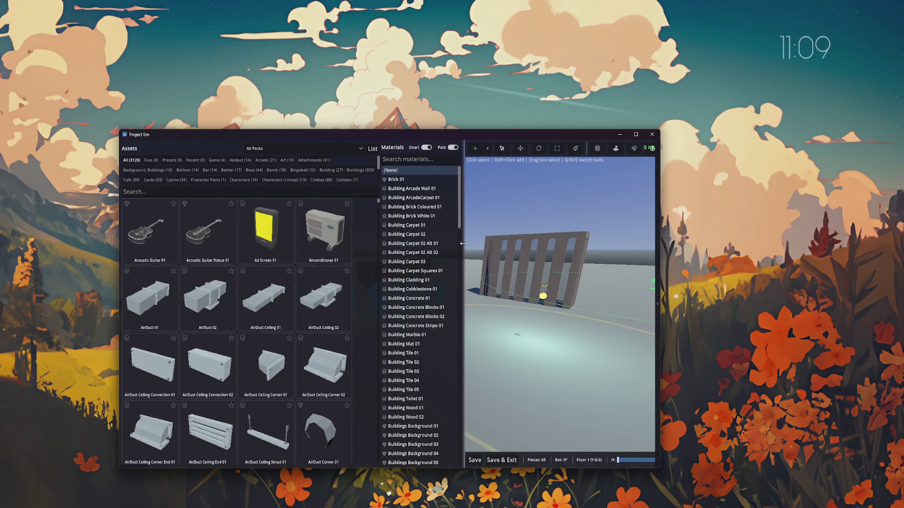
pyautogui.moveTo(380, 203); pyautogui.dragTo(415, 207)
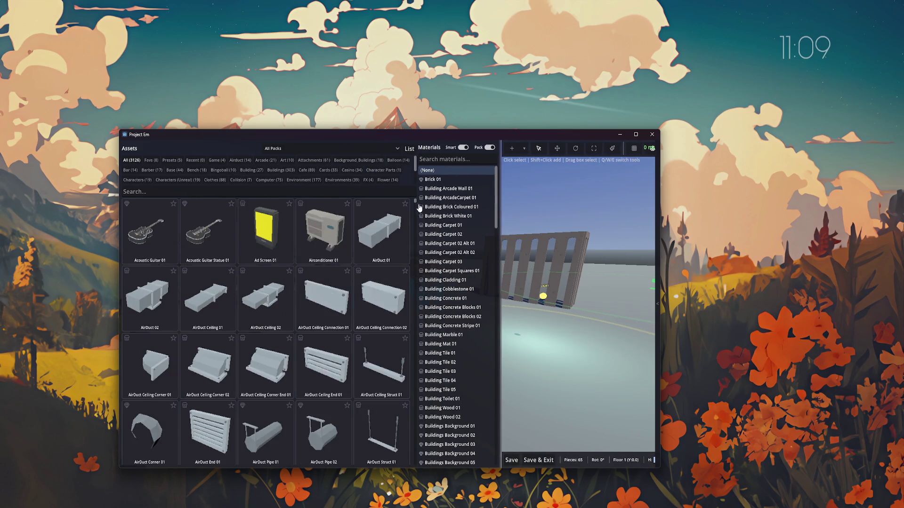
pyautogui.moveTo(416, 273)
pyautogui.mouseDown()
pyautogui.moveTo(418, 336)
pyautogui.moveTo(417, 328)
pyautogui.mouseUp()
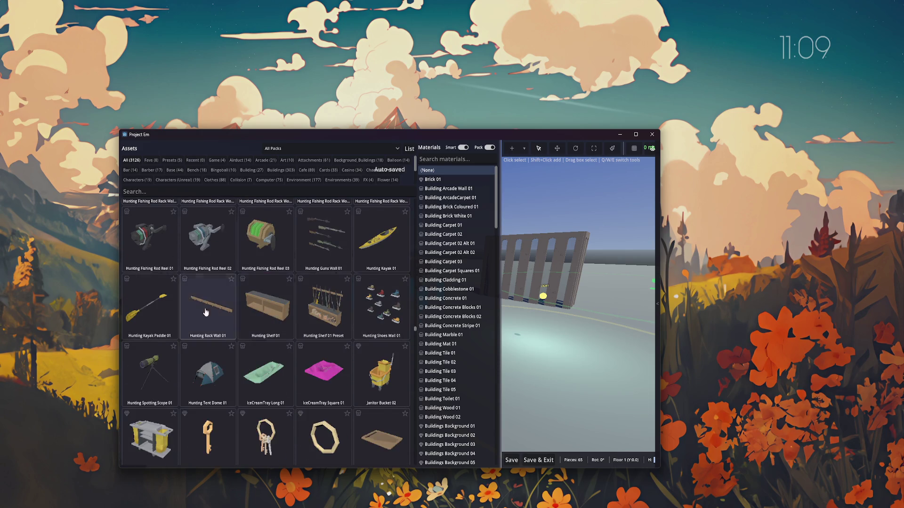
pyautogui.scroll(10, 231, 344)
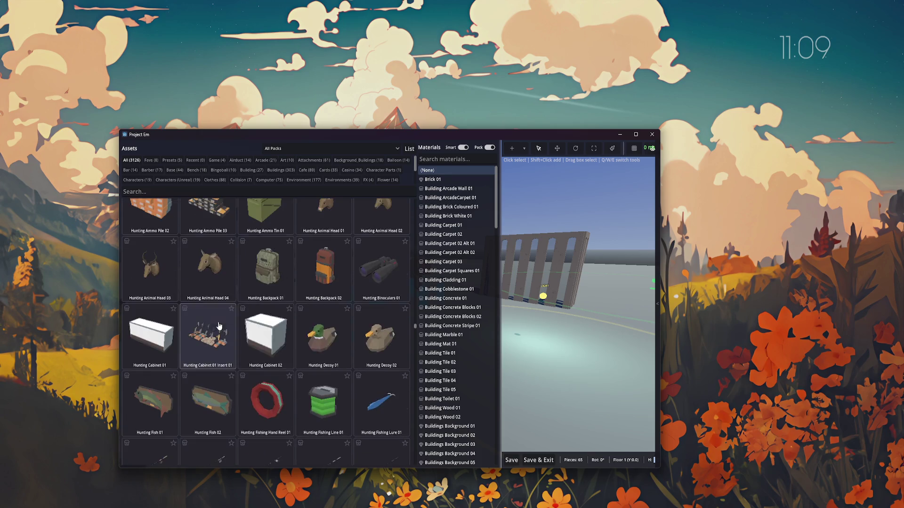
pyautogui.scroll(5, 291, 322)
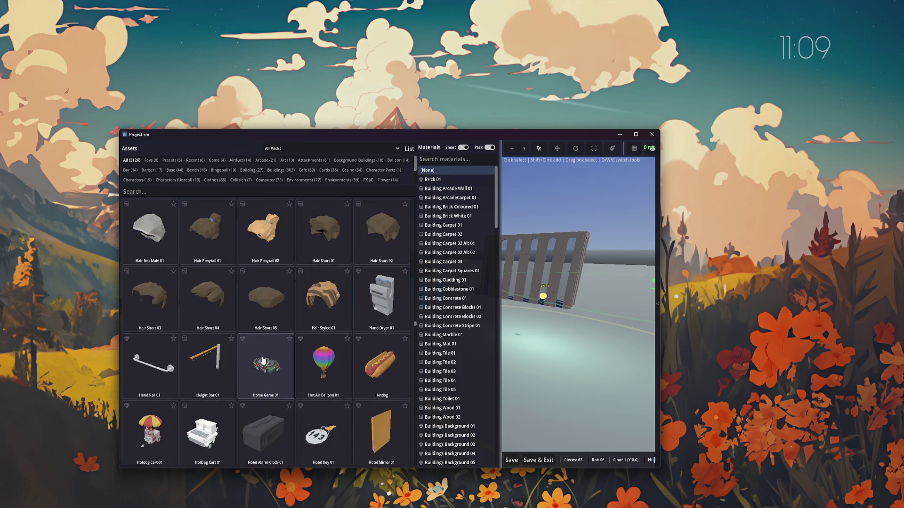
# Filter the assets to the Game category, briefly checking Airduct and presets, then hide the browser
pyautogui.click(216, 162)
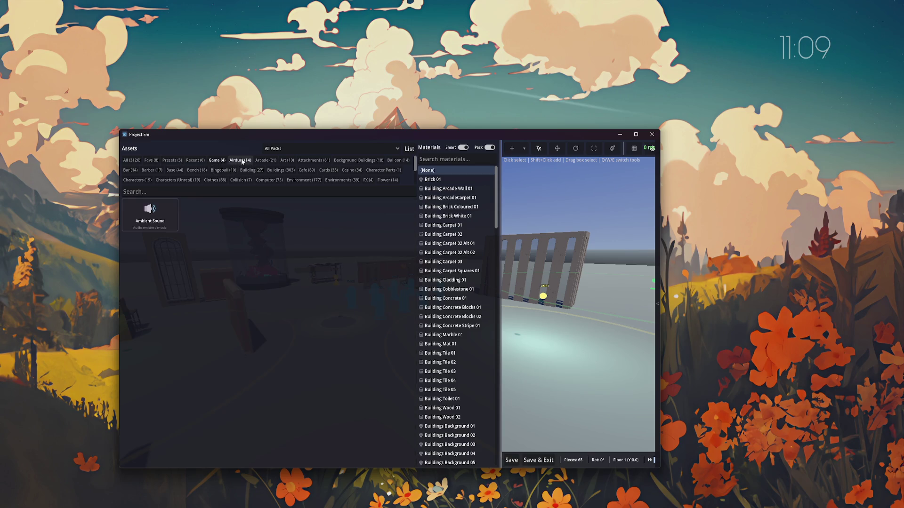
pyautogui.click(242, 161)
pyautogui.click(219, 159)
pyautogui.click(171, 160)
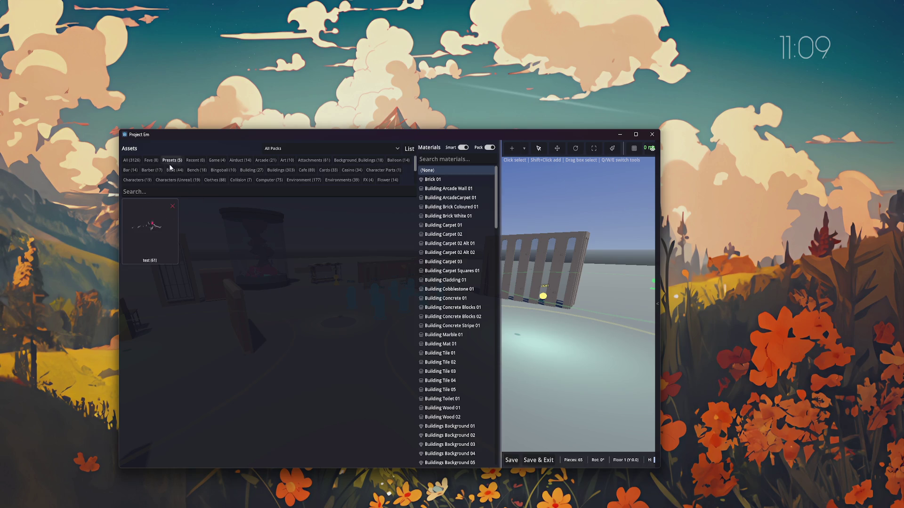
pyautogui.click(215, 161)
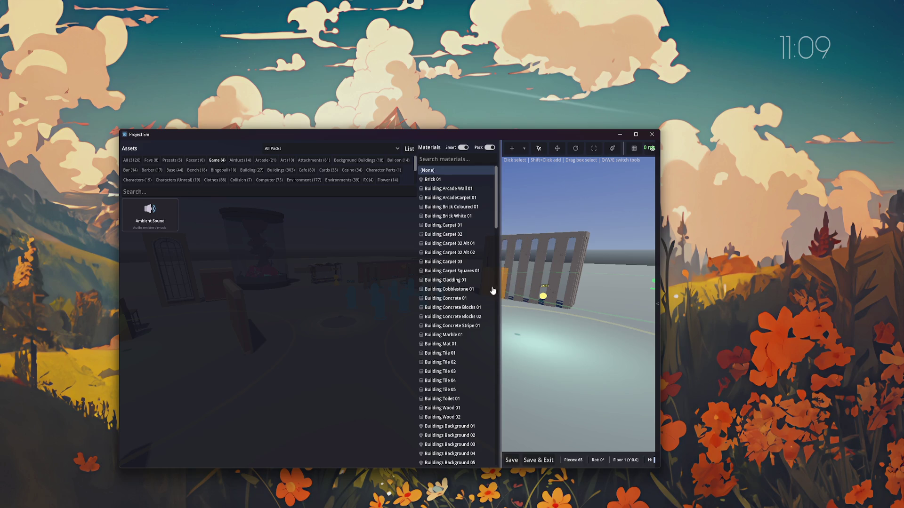
pyautogui.press('Escape')
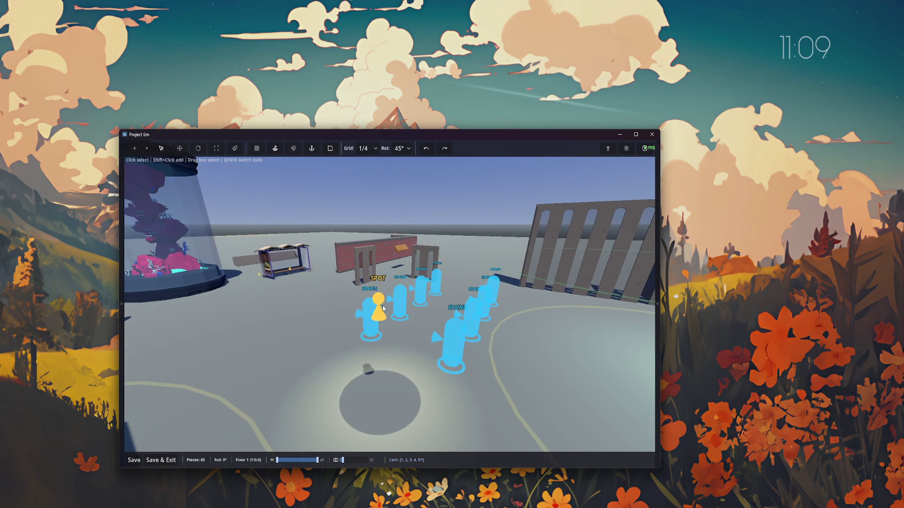
# Fly to the fence and inspect the ambient sound and fence properties, then deselect
pyautogui.press('w')
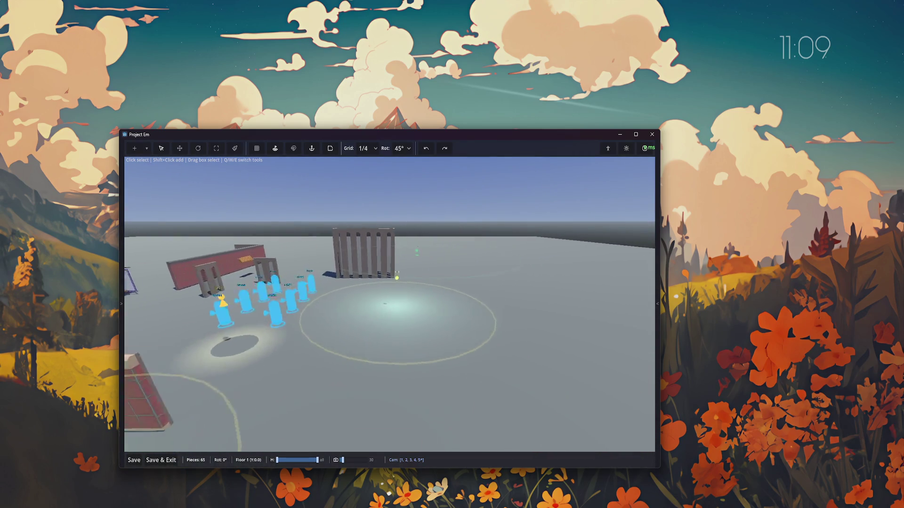
pyautogui.click(392, 258)
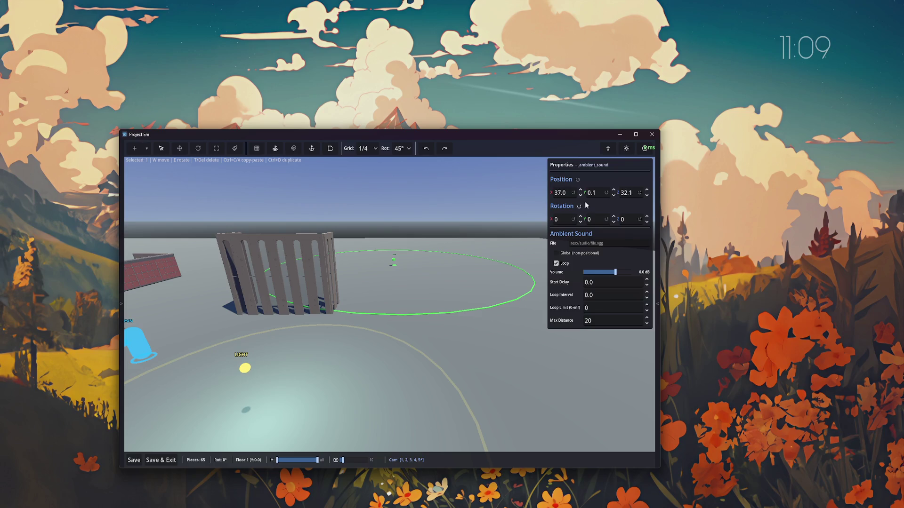
pyautogui.click(356, 310)
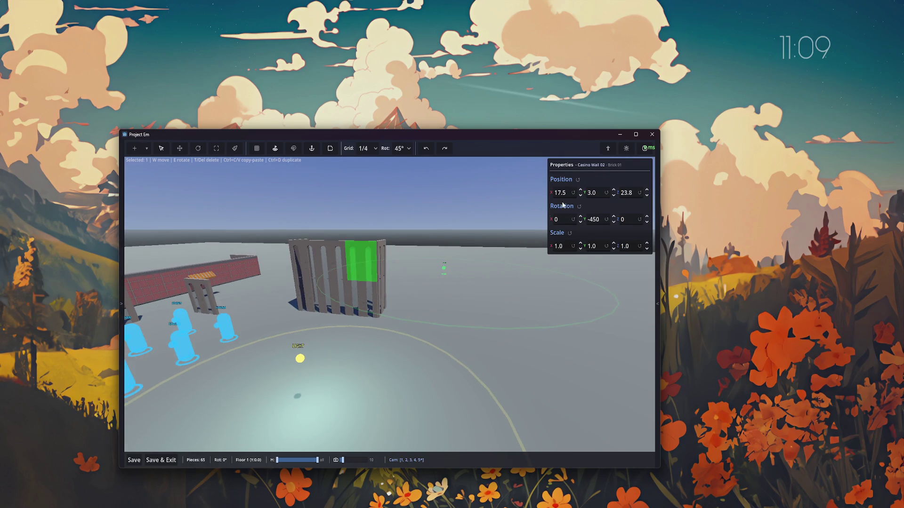
pyautogui.click(444, 272)
pyautogui.click(444, 272)
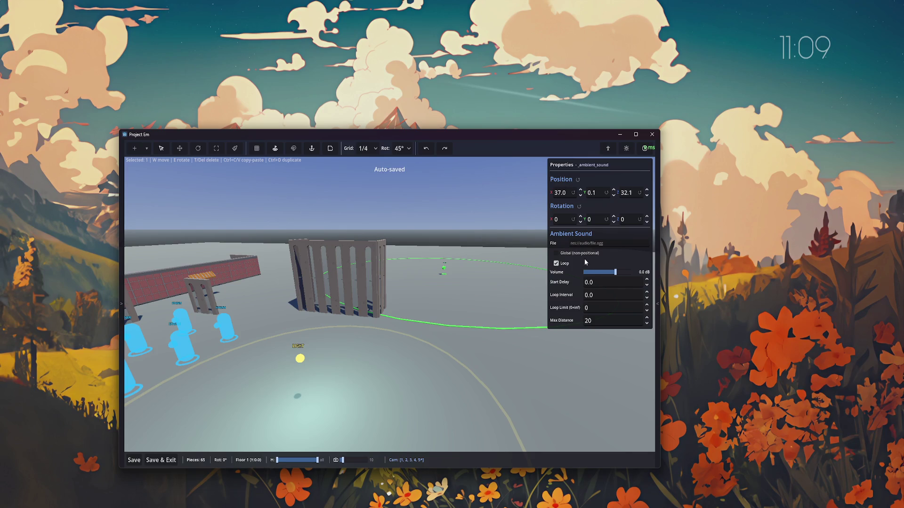
pyautogui.scroll(-5, 334, 306)
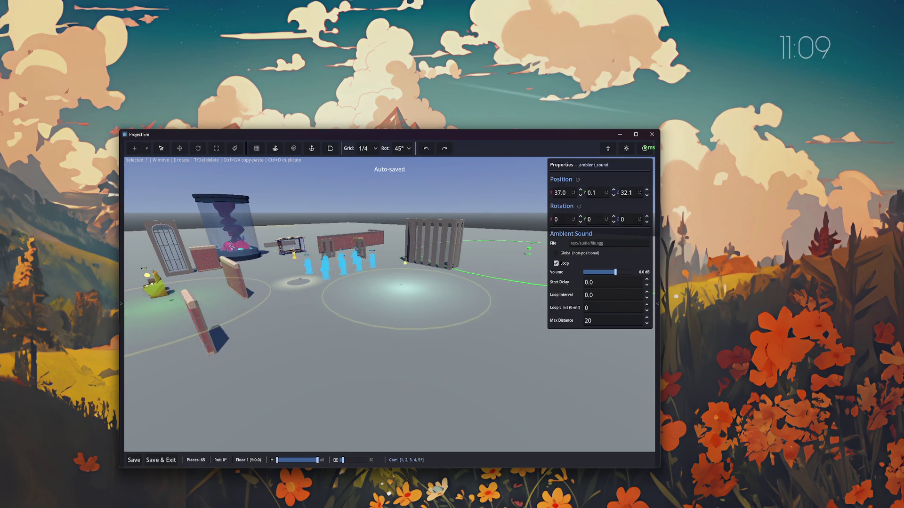
pyautogui.press('Escape')
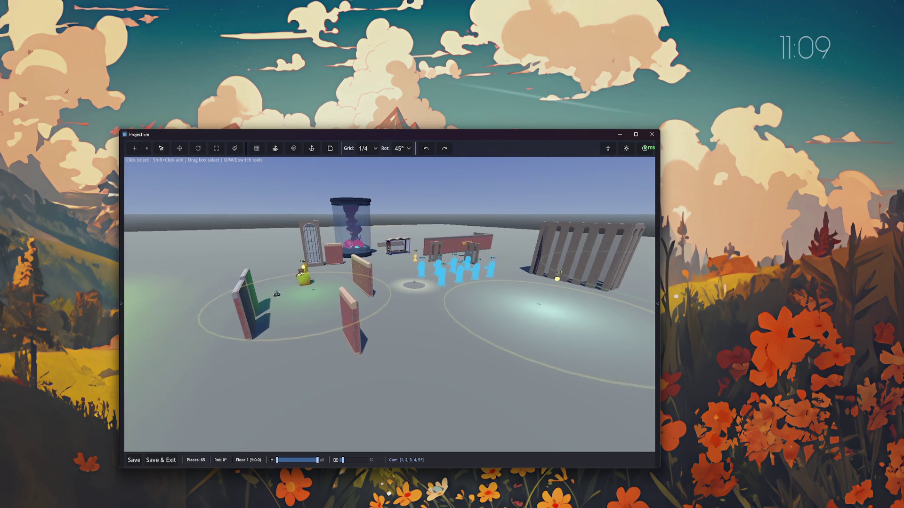
# Save the Test world and leave the editor
pyautogui.press('Tab')
pyautogui.press('Escape')
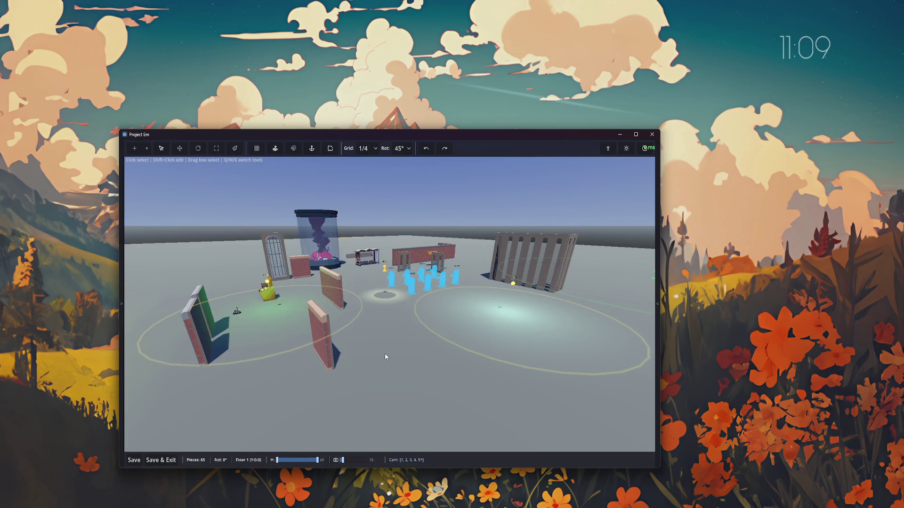
pyautogui.click(161, 459)
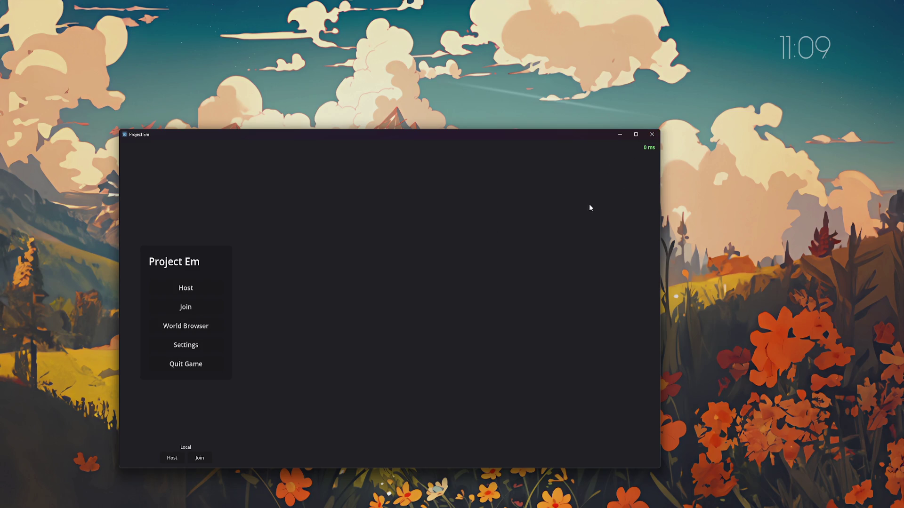
# Review the host game settings and start the hosted match
pyautogui.click(194, 290)
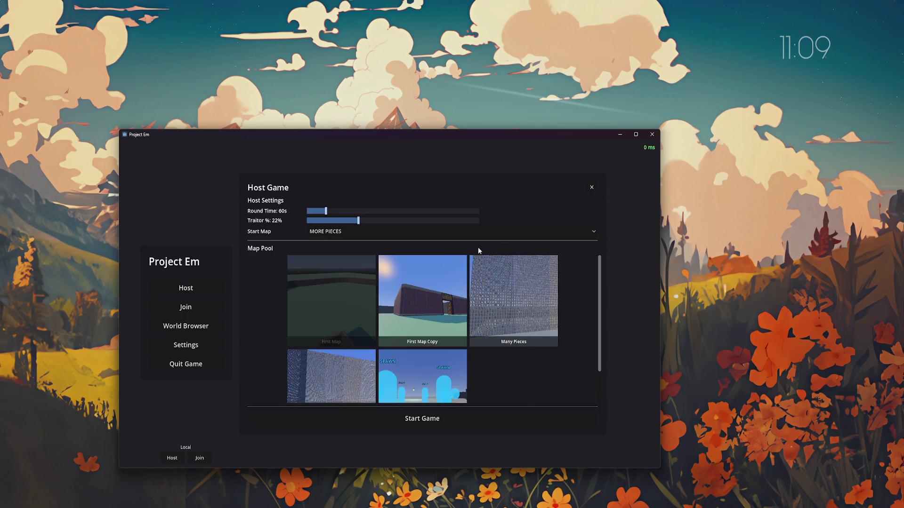
pyautogui.scroll(-2, 388, 378)
pyautogui.scroll(1, 387, 378)
pyautogui.click(166, 460)
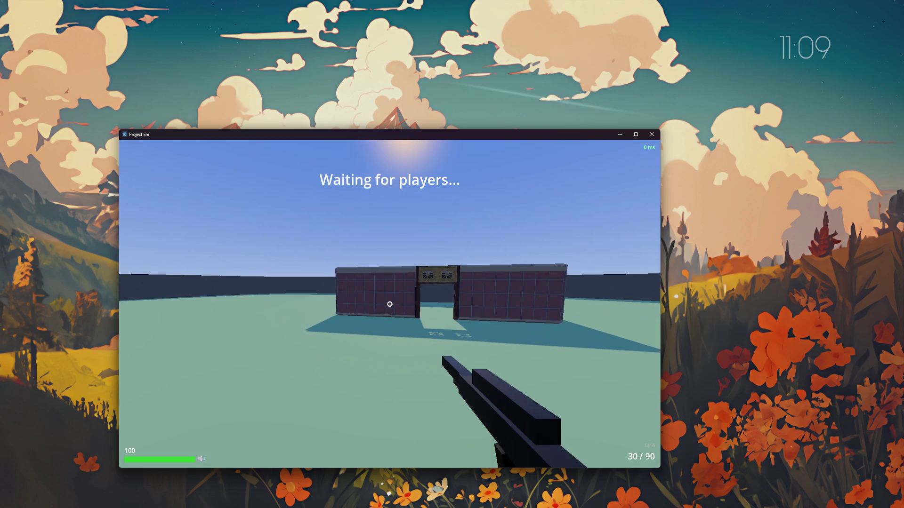
# Switch to the pistol, then disconnect back to the main menu
pyautogui.press('2')
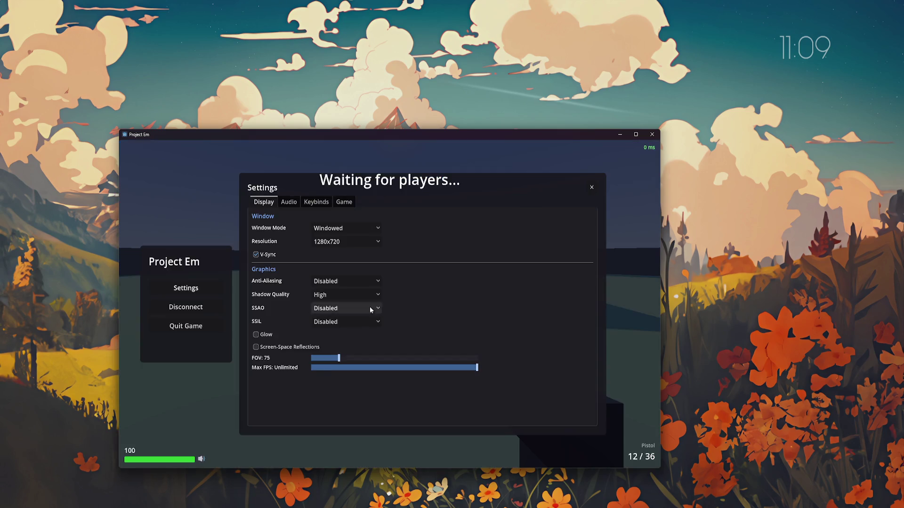
pyautogui.press('Escape')
pyautogui.click(191, 309)
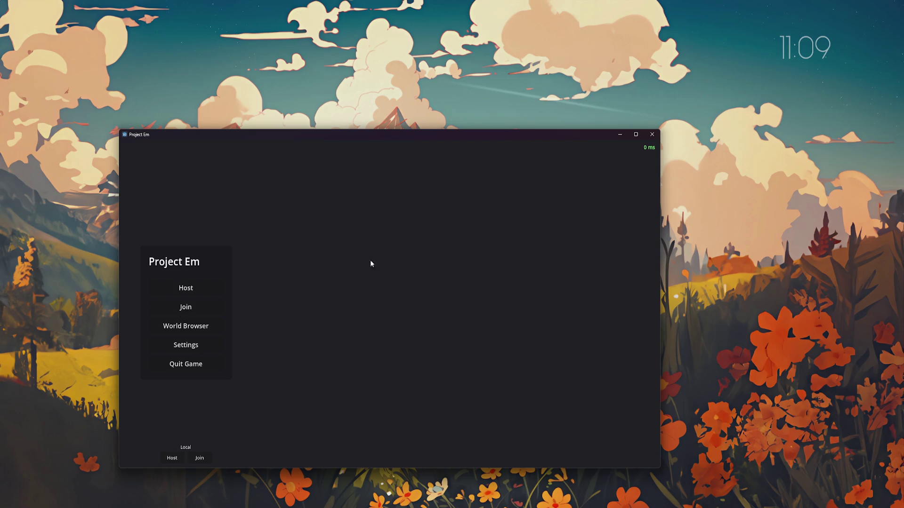
# Host another local match, swap to pistol then paxel, and open the pause Settings
pyautogui.click(191, 289)
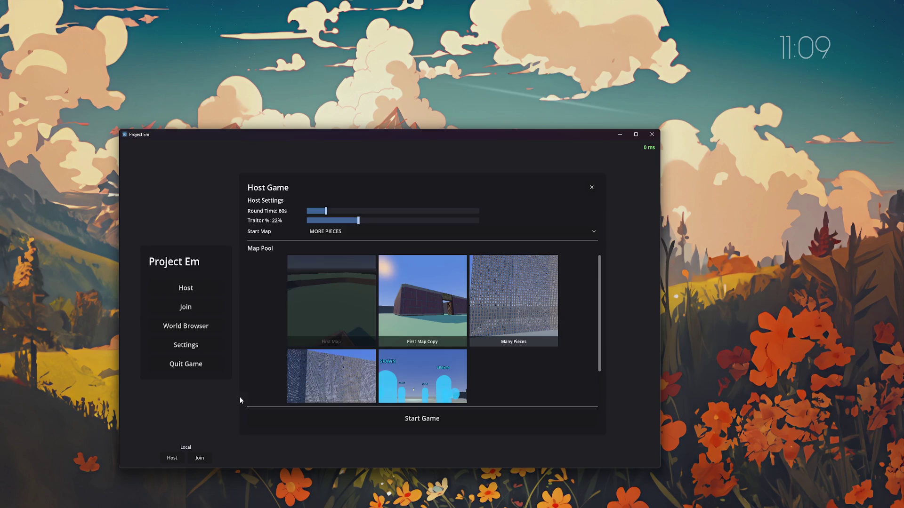
pyautogui.click(231, 376)
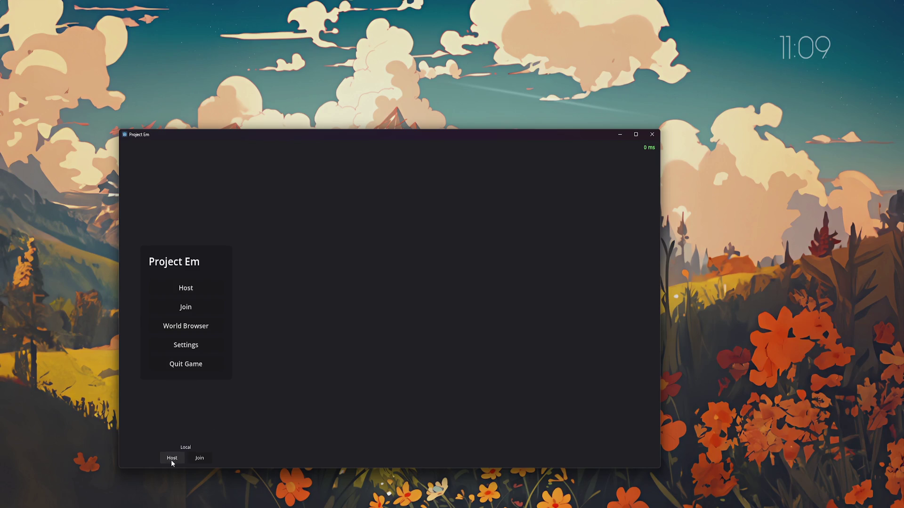
pyautogui.click(172, 458)
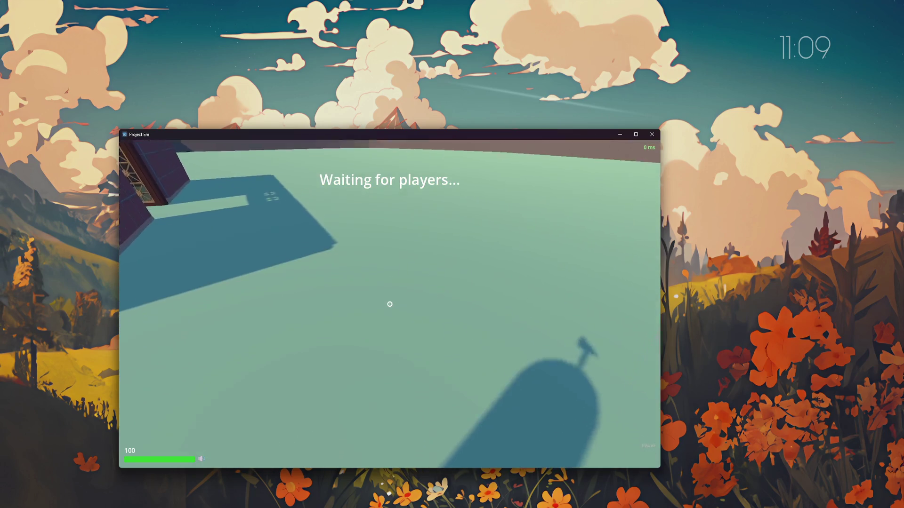
pyautogui.press('2')
pyautogui.press('1')
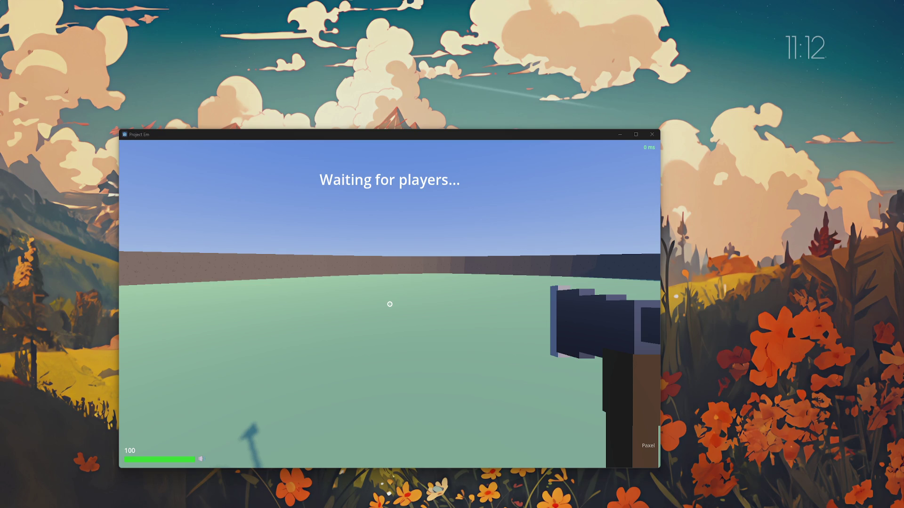
pyautogui.press('Escape')
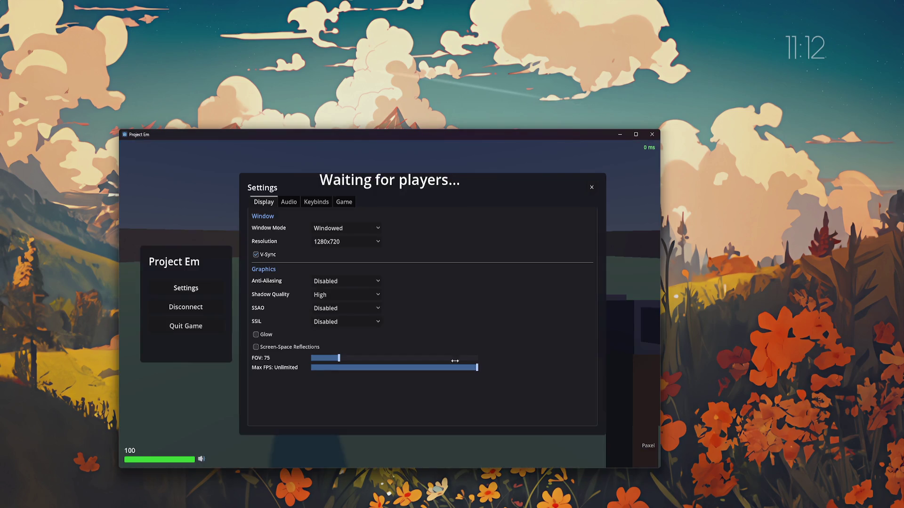
pyautogui.press('Escape')
pyautogui.press('`')
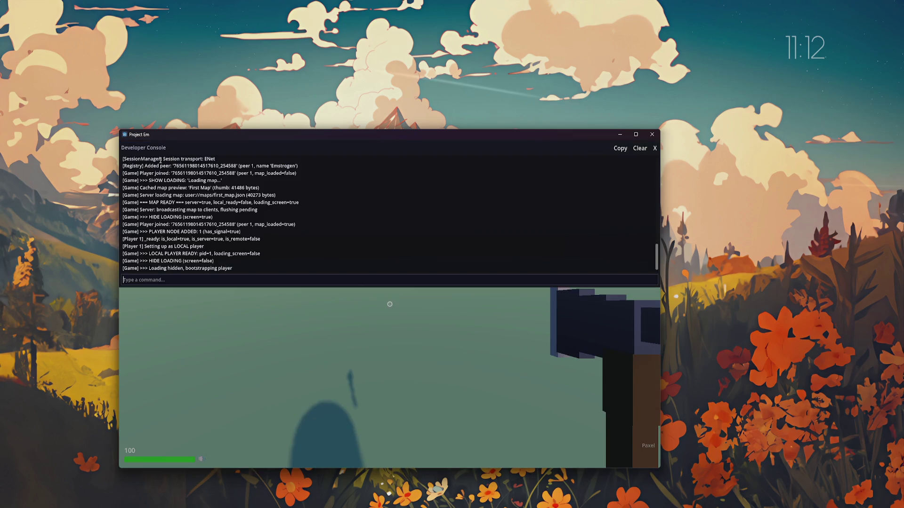
pyautogui.press('`')
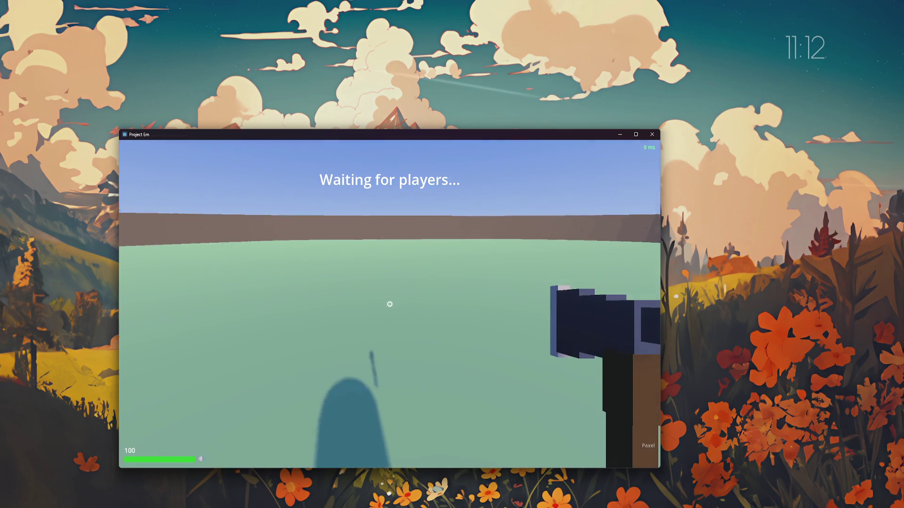
pyautogui.press('`')
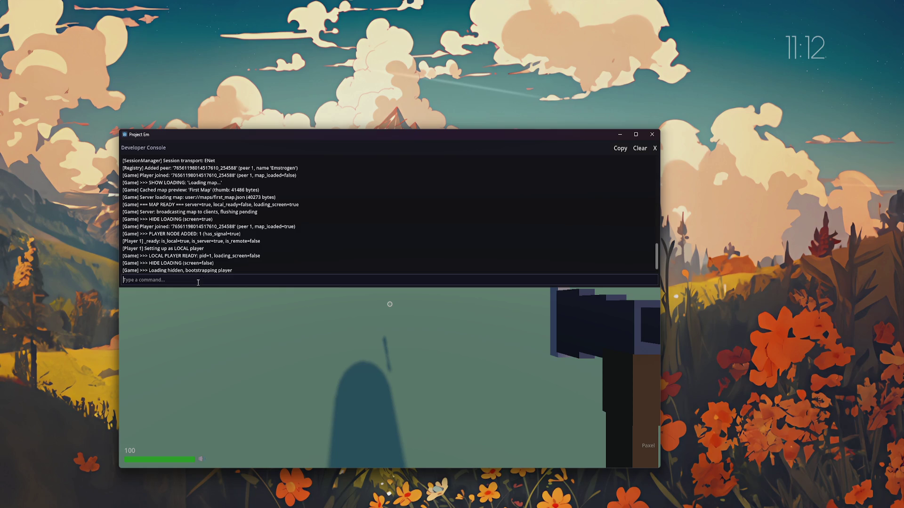
pyautogui.press('`')
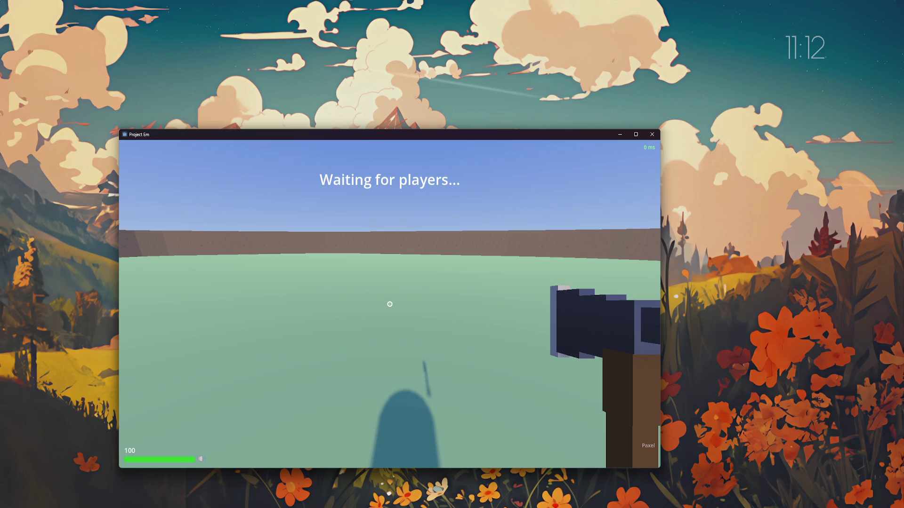
pyautogui.press('Escape')
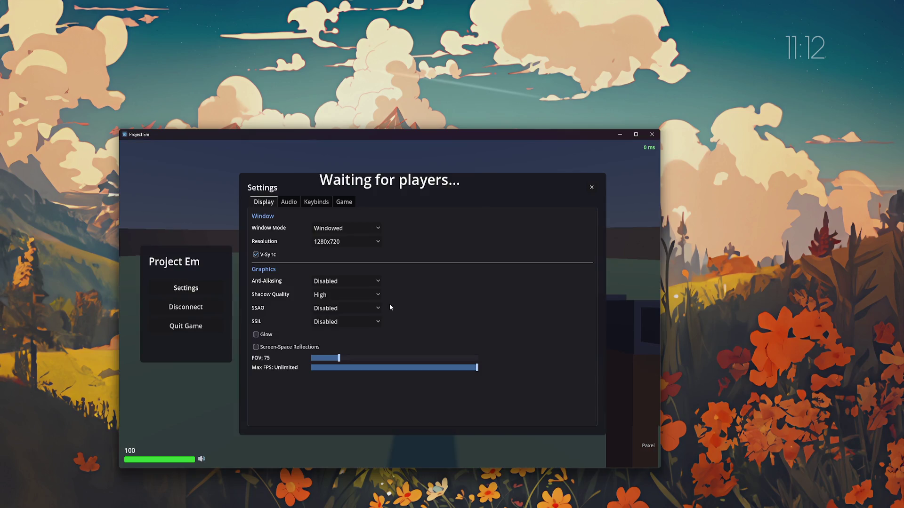
pyautogui.hotkey('alt', 'Tab')
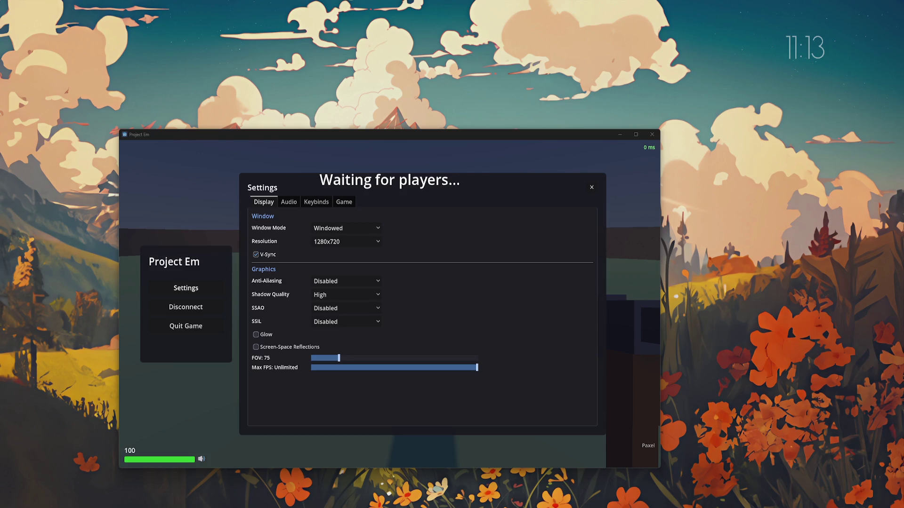
# Bring the Godot editor with main.tscn back in front from the taskbar
pyautogui.click(440, 498)
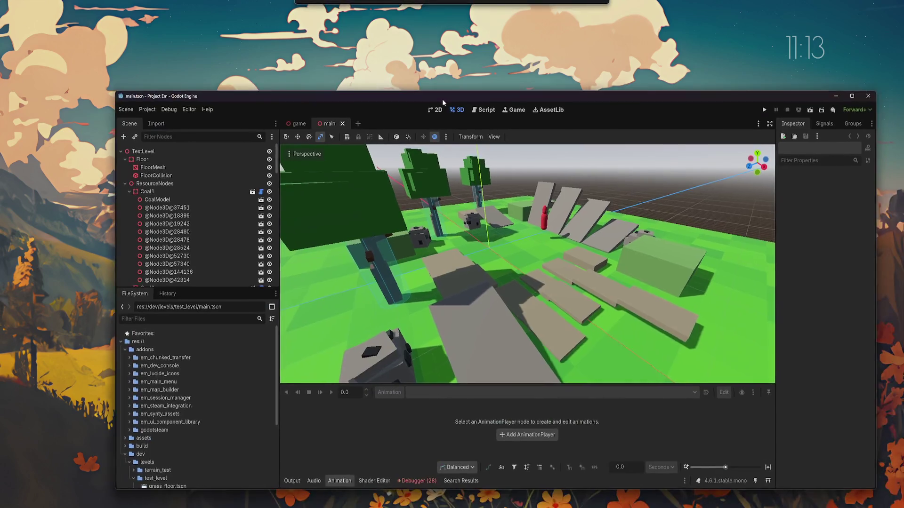
# Maximize the editor, fly the camera along the test level's grey platforms, then run the project
pyautogui.doubleClick(428, 93)
pyautogui.scroll(3, 421, 203)
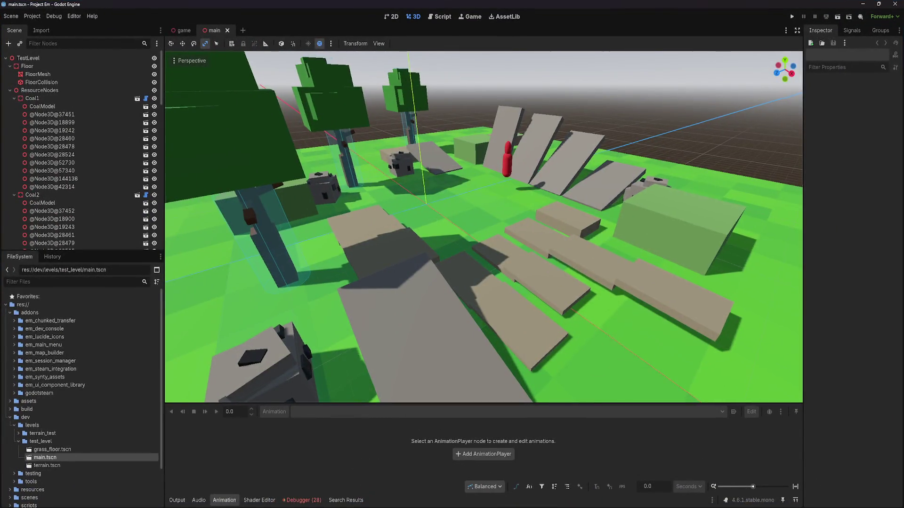
pyautogui.scroll(2, 483, 227)
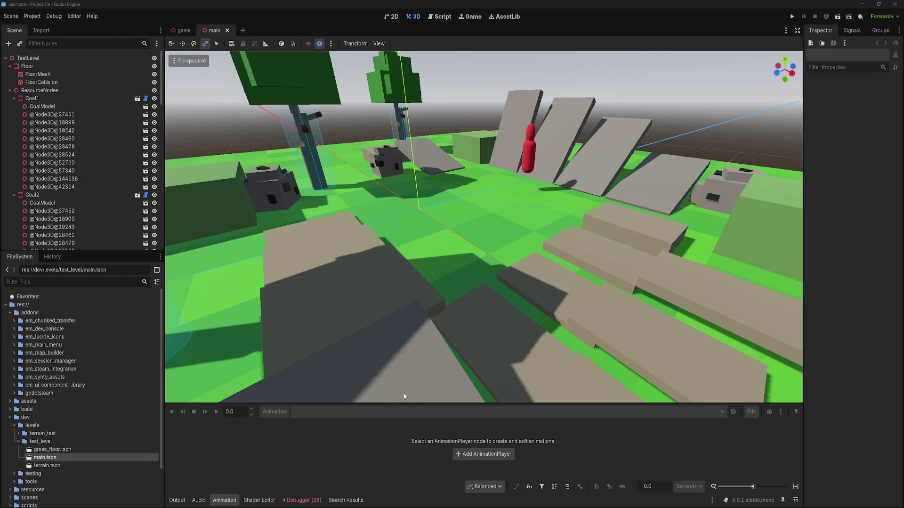
pyautogui.moveTo(403, 396); pyautogui.dragTo(333, 385)
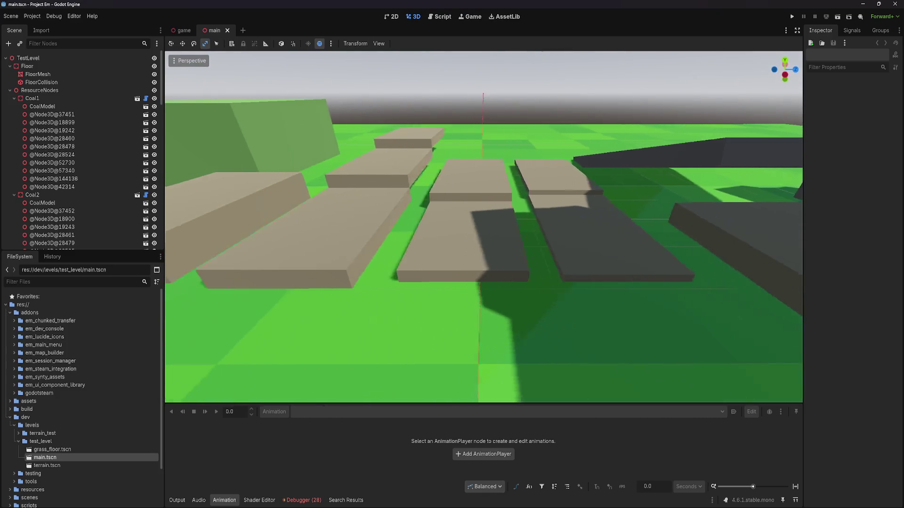
pyautogui.moveTo(405, 295); pyautogui.dragTo(405, 295)
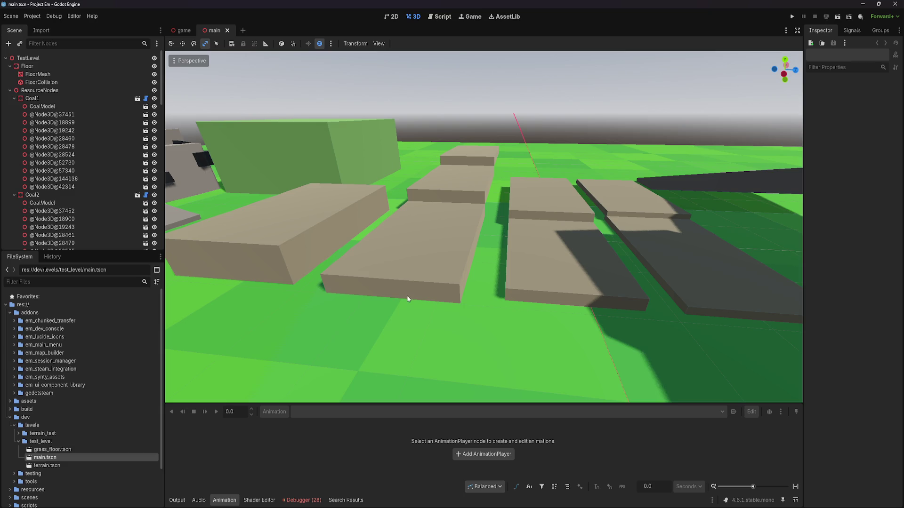
pyautogui.moveTo(380, 289); pyautogui.dragTo(381, 290)
pyautogui.scroll(-2, 381, 290)
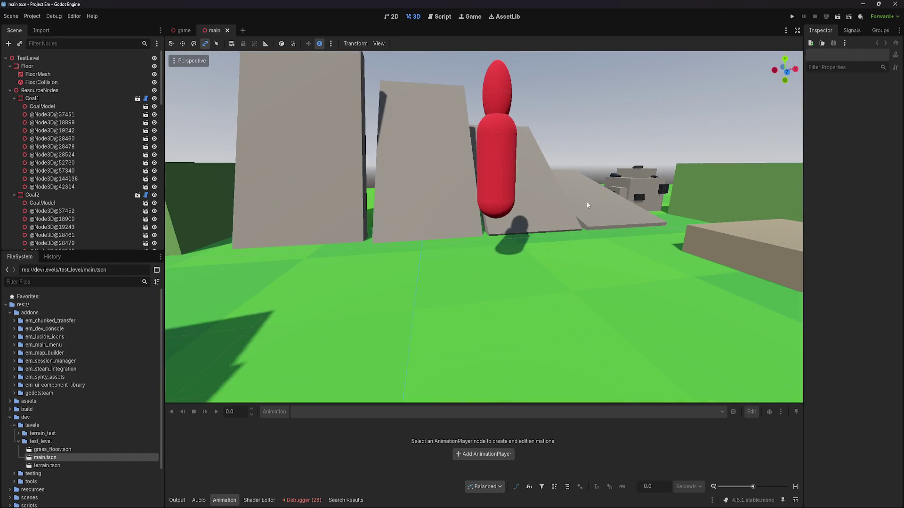
pyautogui.click(792, 17)
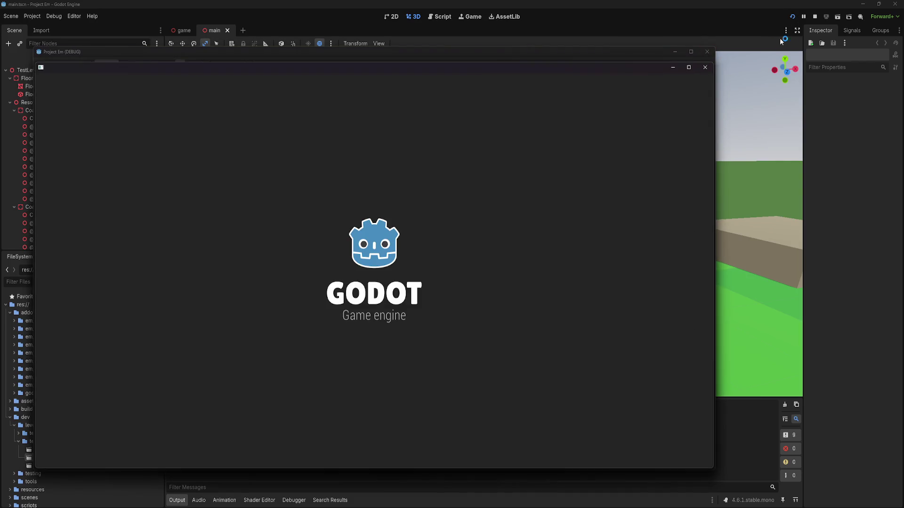
# Stop the debug game, fly past the red capsule, close the game, and maximize the editor
pyautogui.click(813, 17)
pyautogui.moveTo(555, 269); pyautogui.dragTo(594, 250)
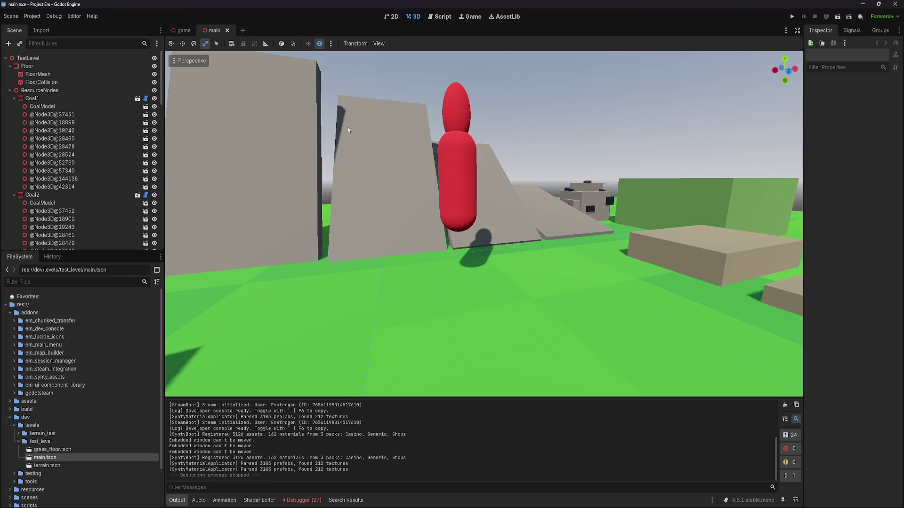
pyautogui.moveTo(428, 324); pyautogui.dragTo(517, 320)
pyautogui.moveTo(343, 101); pyautogui.dragTo(343, 101)
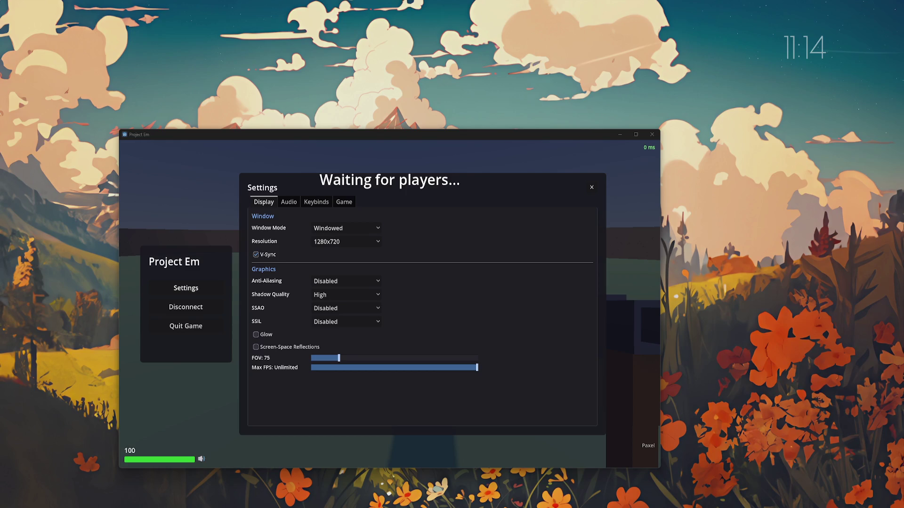
pyautogui.press('F8')
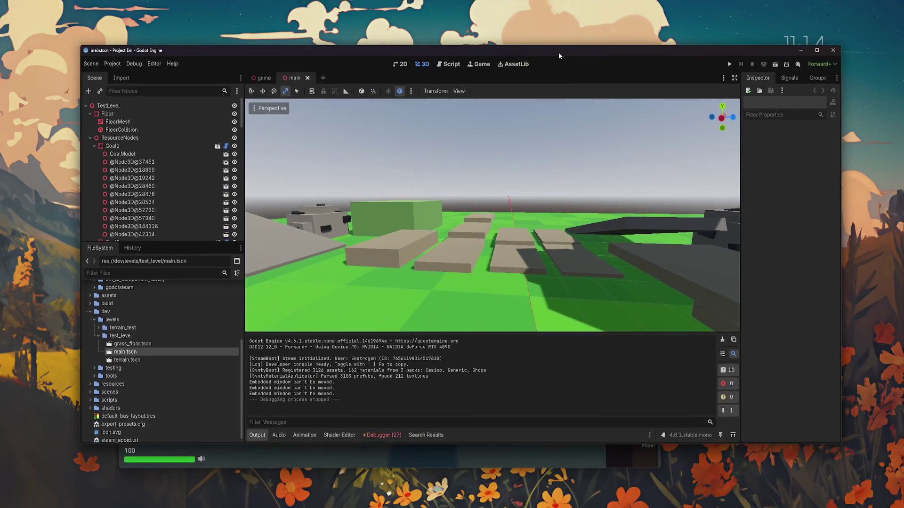
pyautogui.doubleClick(559, 52)
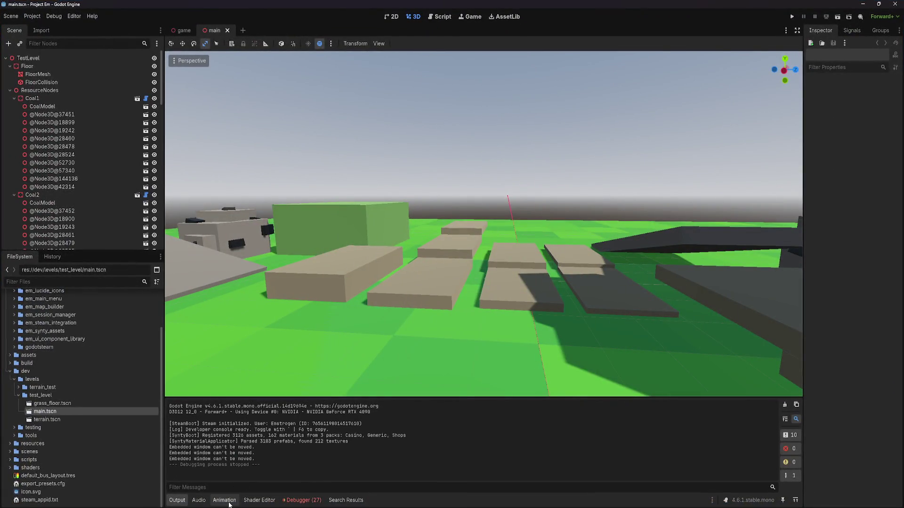
# Show the Animation panel and expand the testing and terrain_test folders in FileSystem
pyautogui.click(229, 504)
pyautogui.scroll(2, 405, 281)
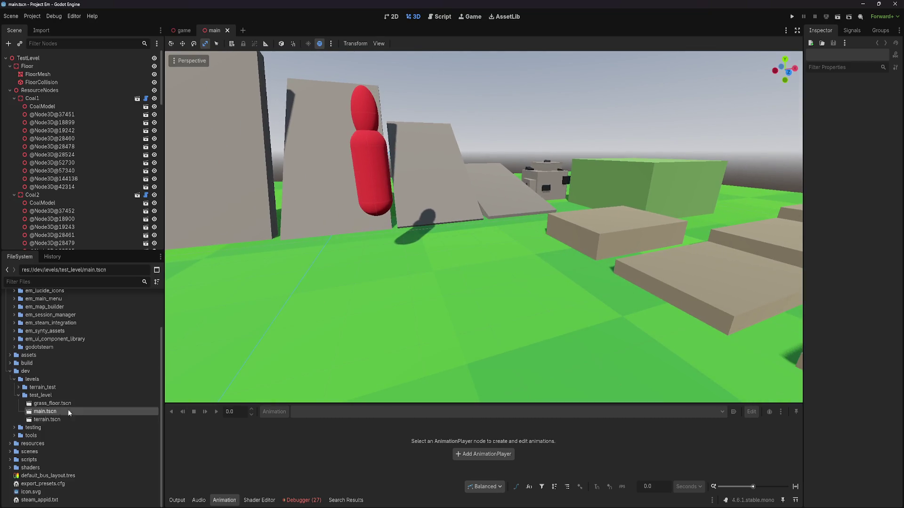
pyautogui.click(14, 427)
pyautogui.click(18, 387)
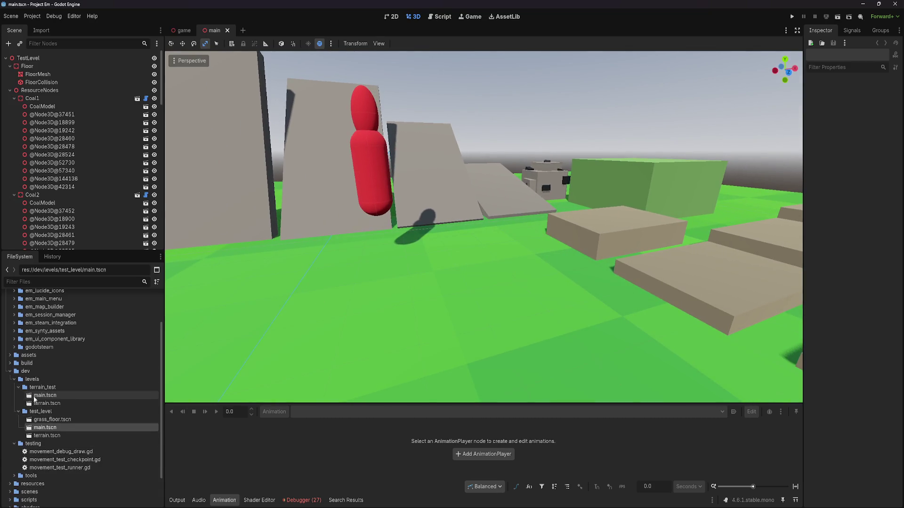
pyautogui.doubleClick(47, 396)
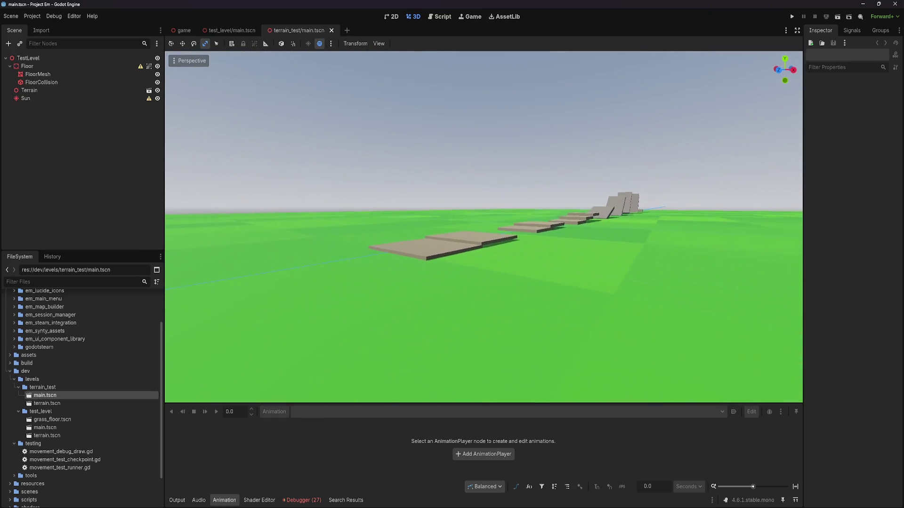
pyautogui.press('w')
pyautogui.scroll(-3, 484, 225)
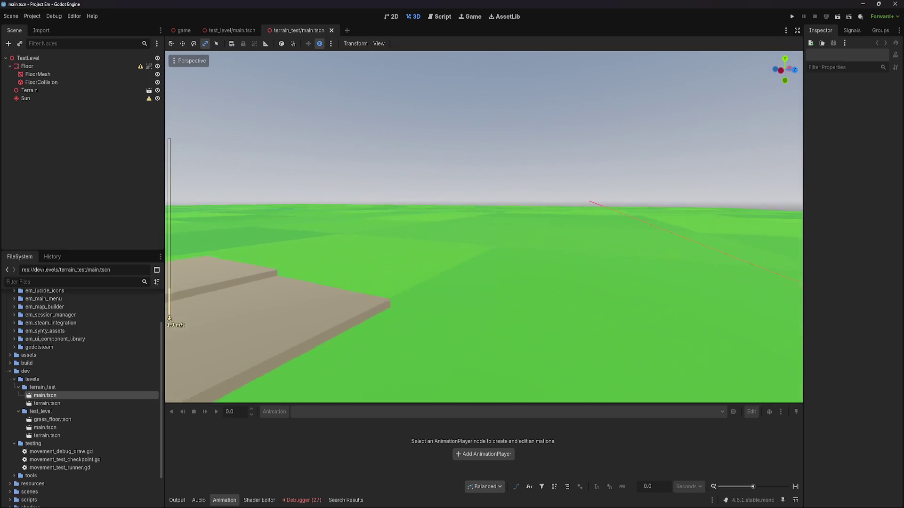
pyautogui.press('s')
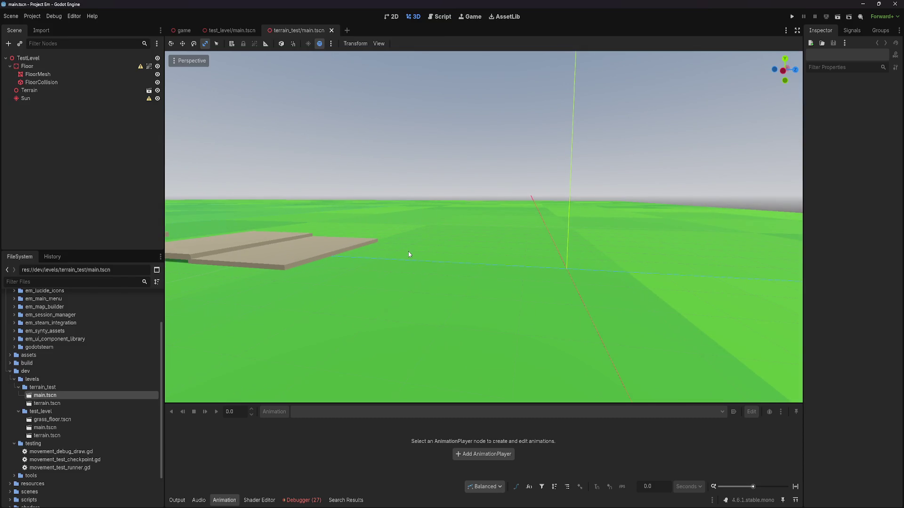
pyautogui.press('s')
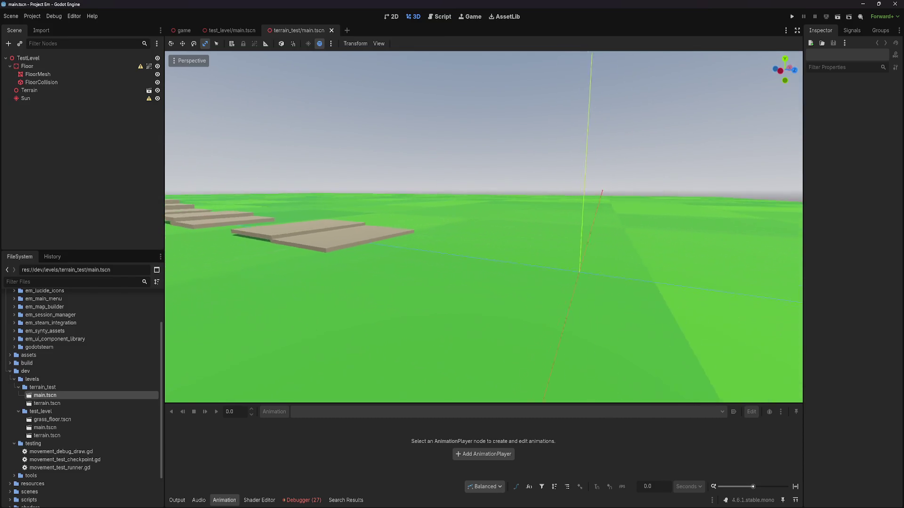
pyautogui.press('d')
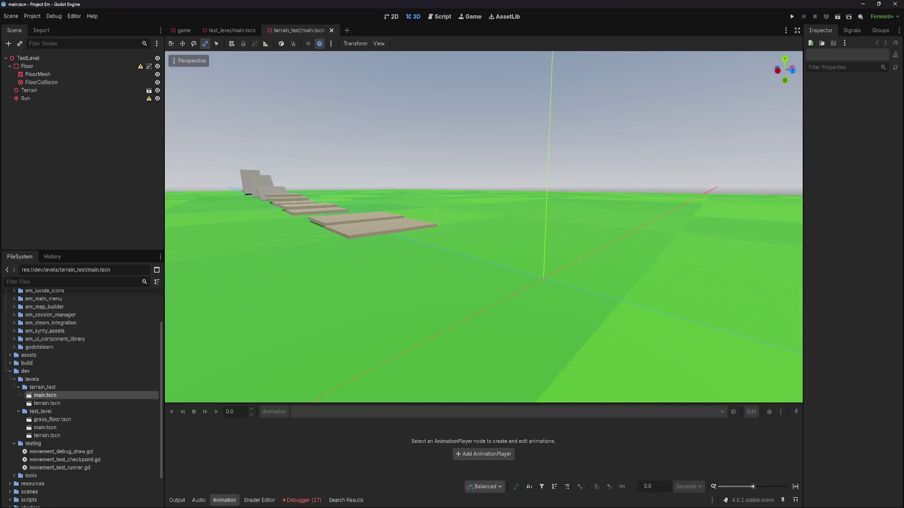
pyautogui.press('w')
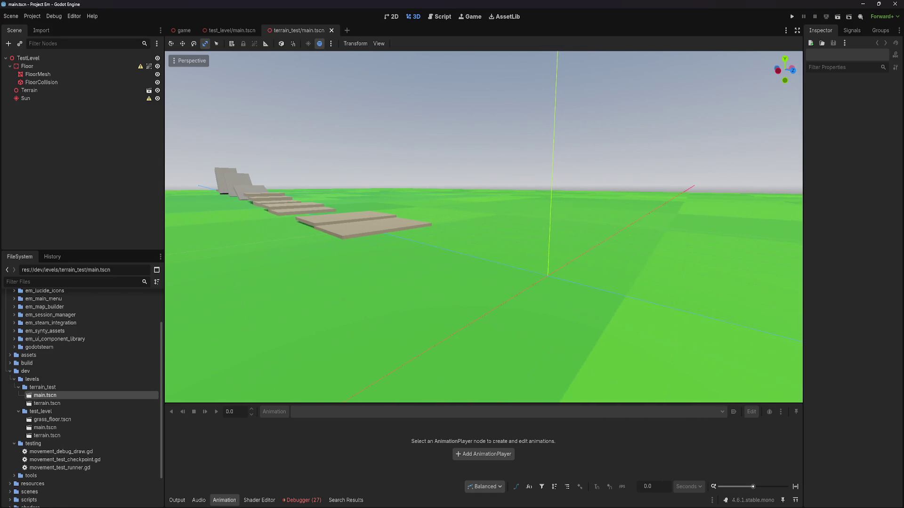
pyautogui.press('w')
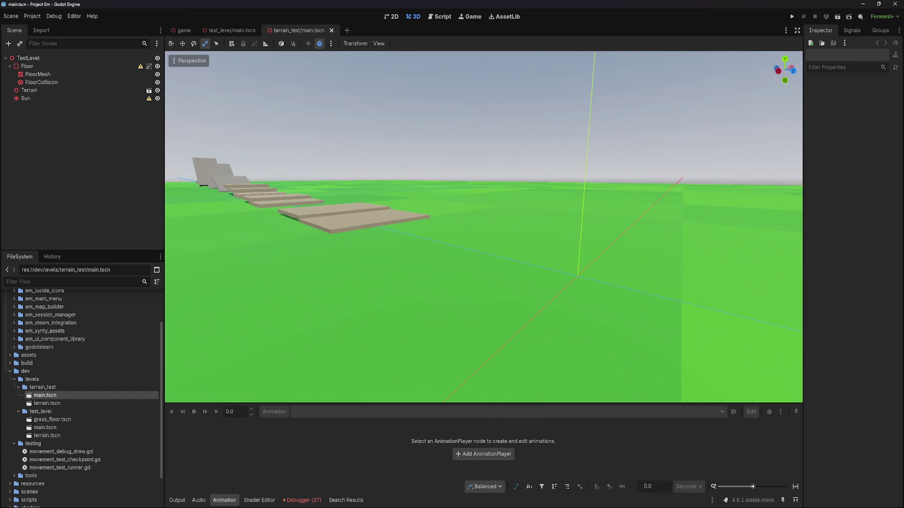
pyautogui.press('w')
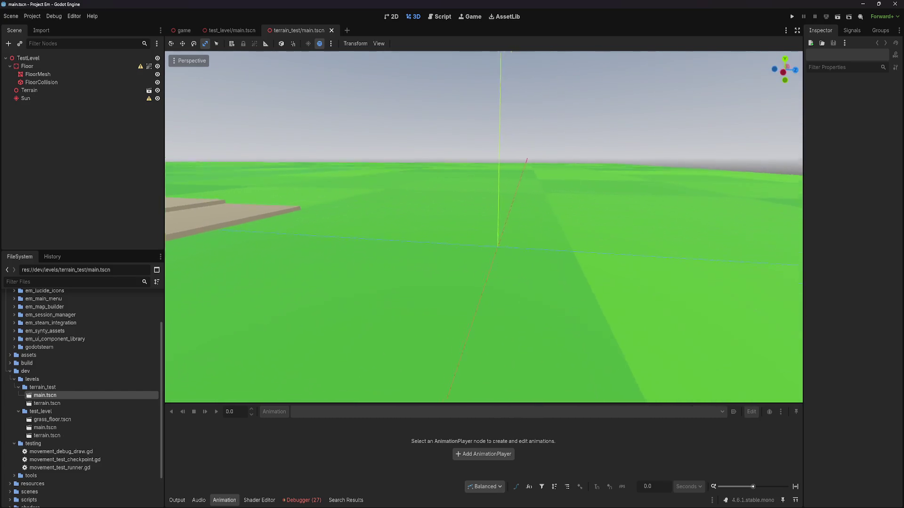
pyautogui.press('w')
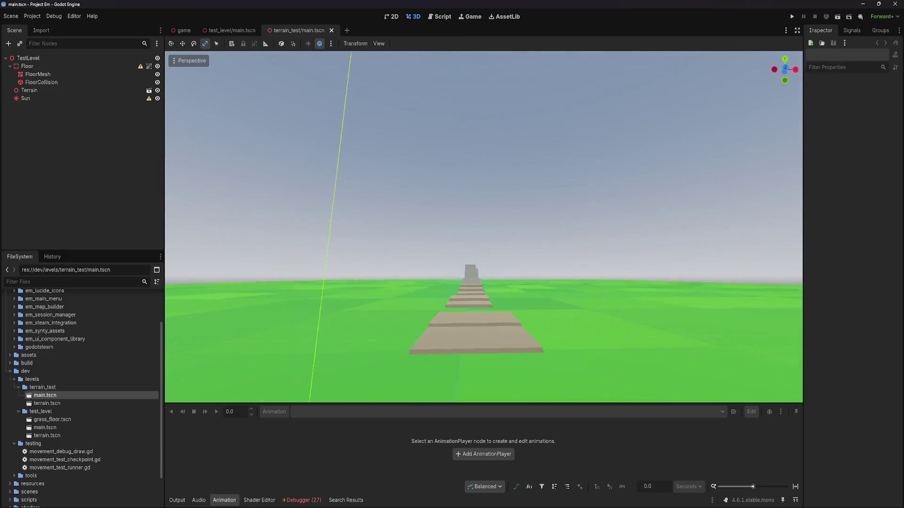
pyautogui.press('w')
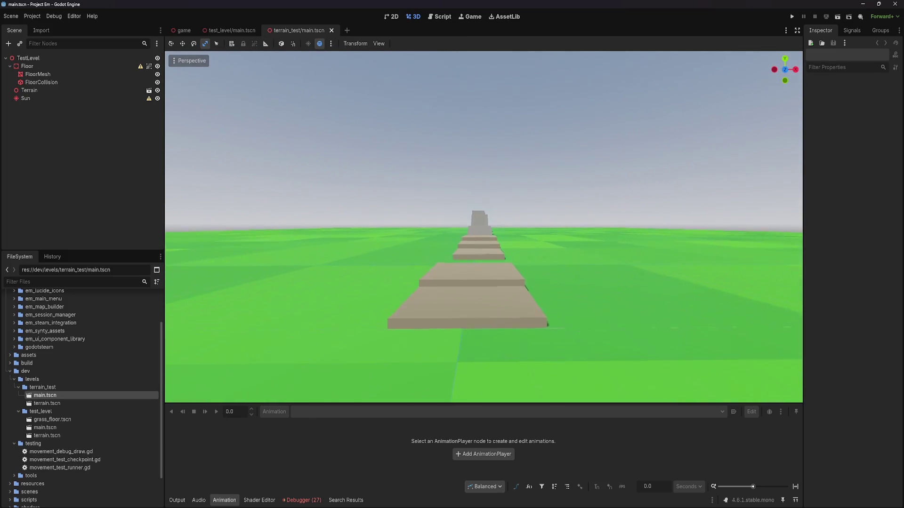
pyautogui.press('w')
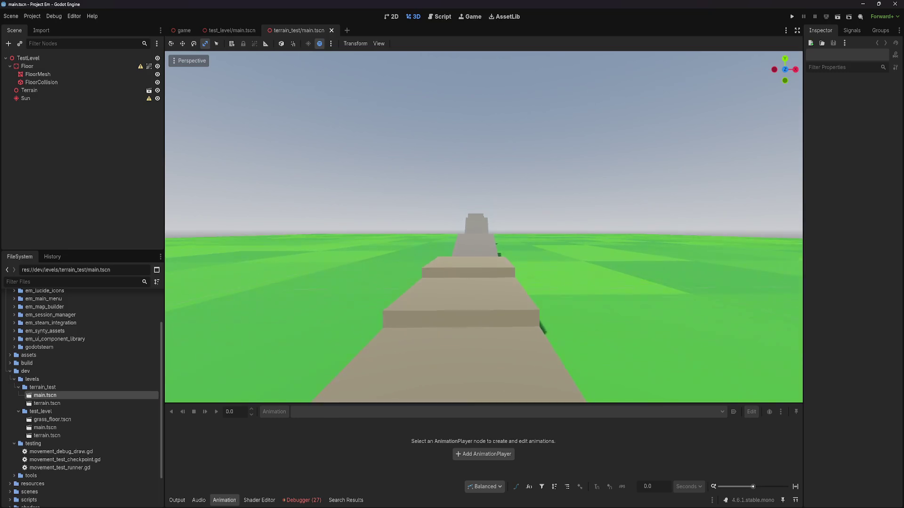
pyautogui.press('e')
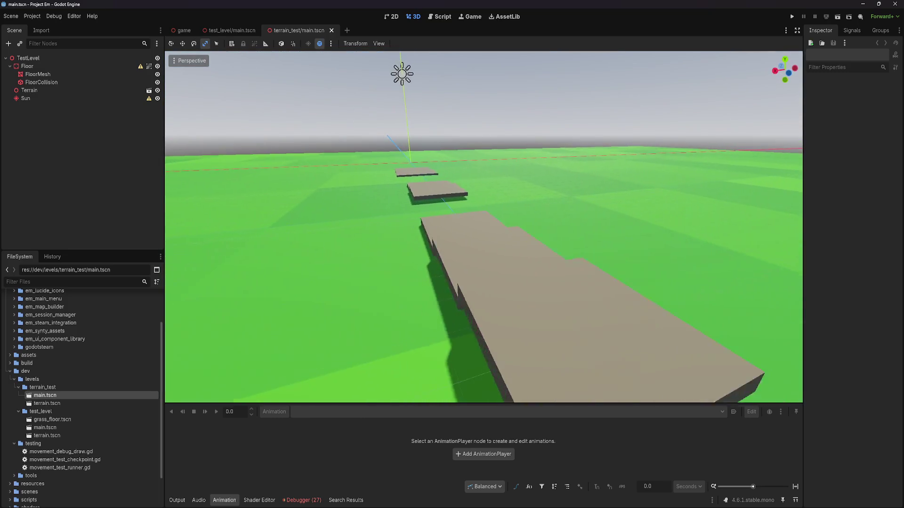
pyautogui.press('q')
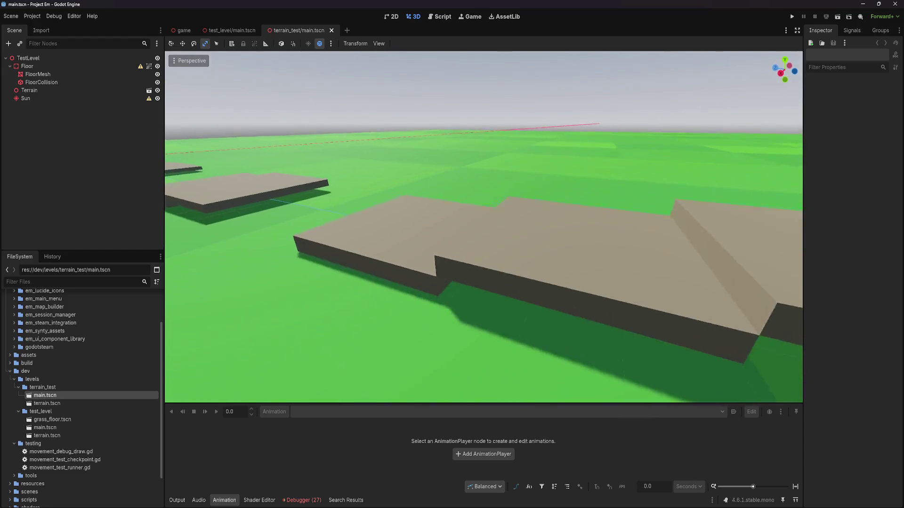
pyautogui.press('w')
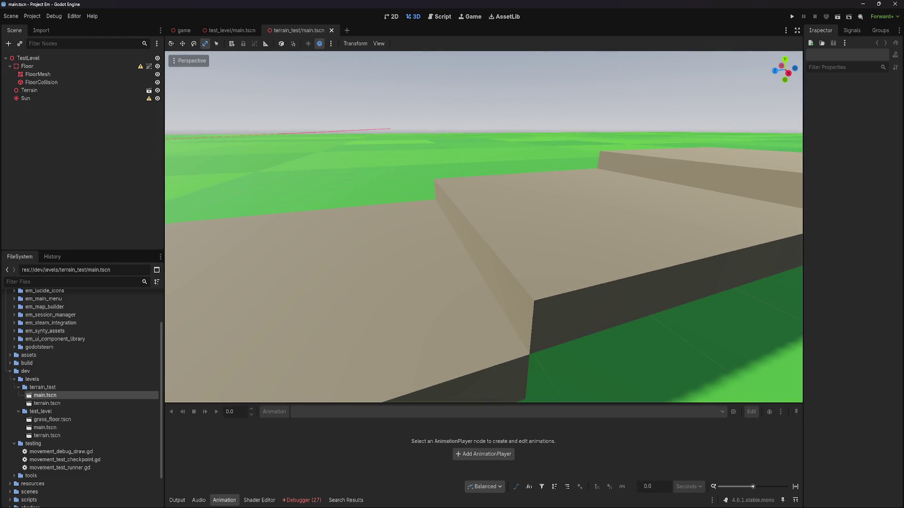
pyautogui.press('s')
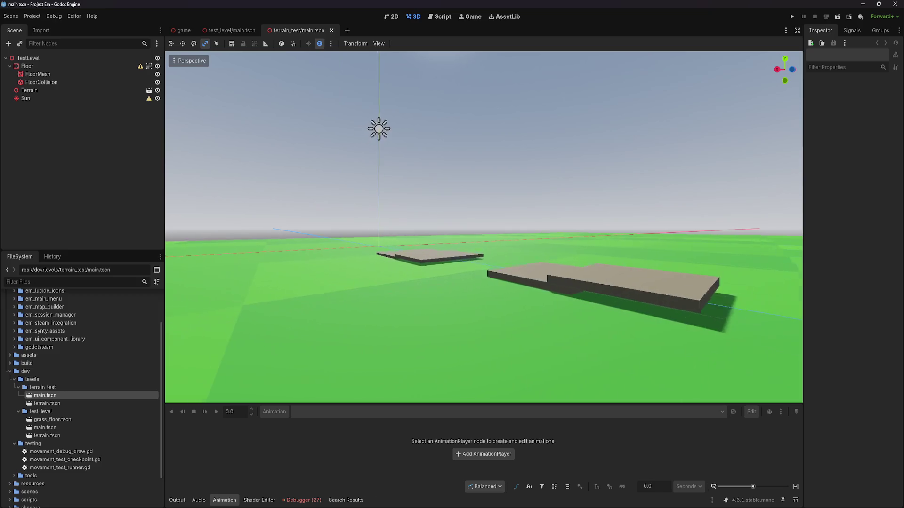
pyautogui.press('a')
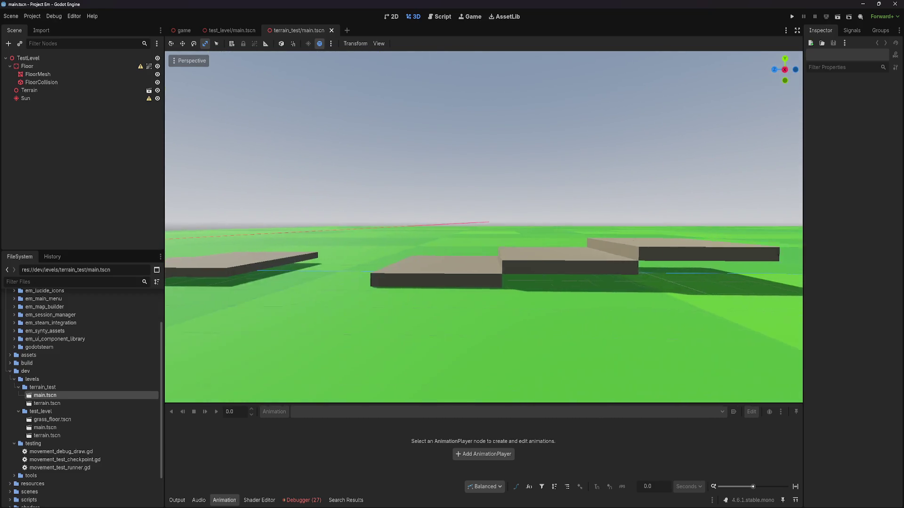
pyautogui.press('d')
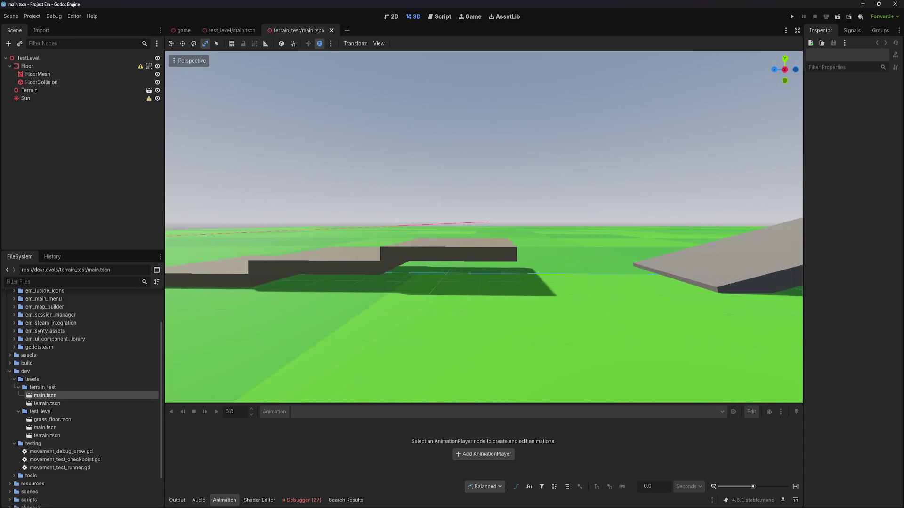
pyautogui.press('a')
pyautogui.press('d')
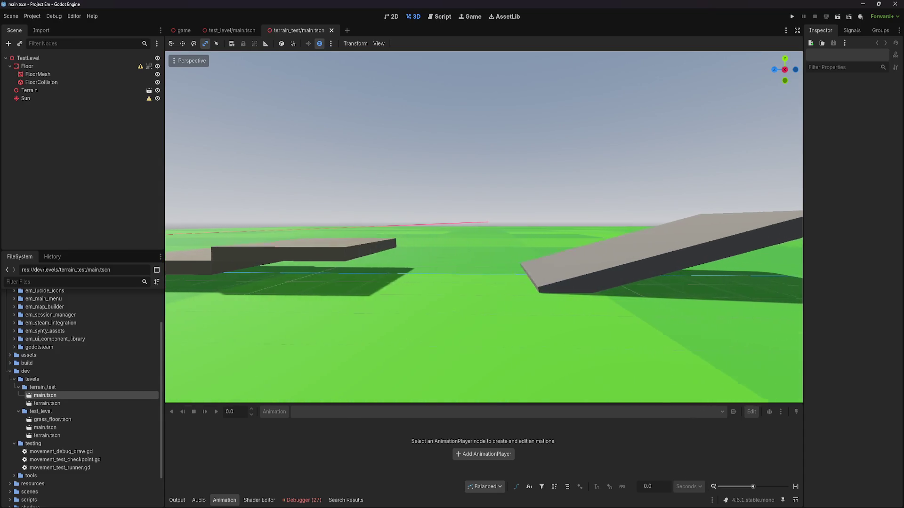
pyautogui.press('d')
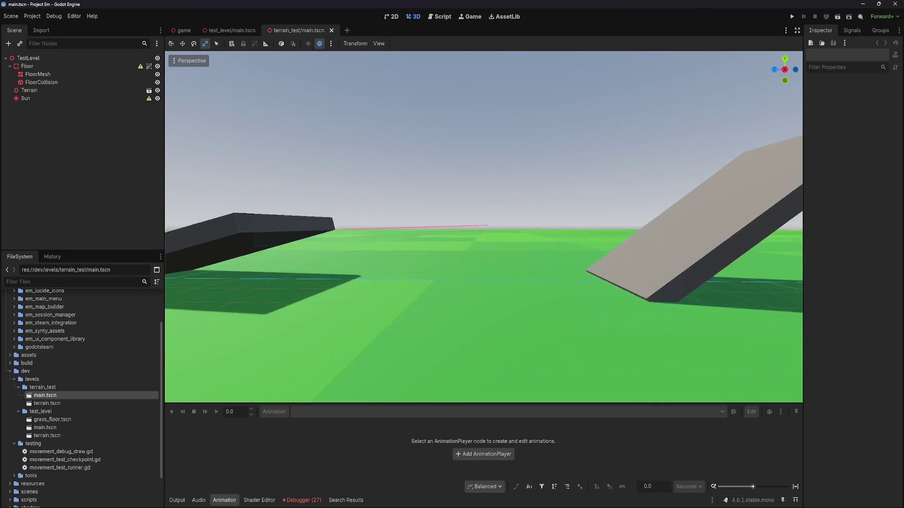
pyautogui.press('d')
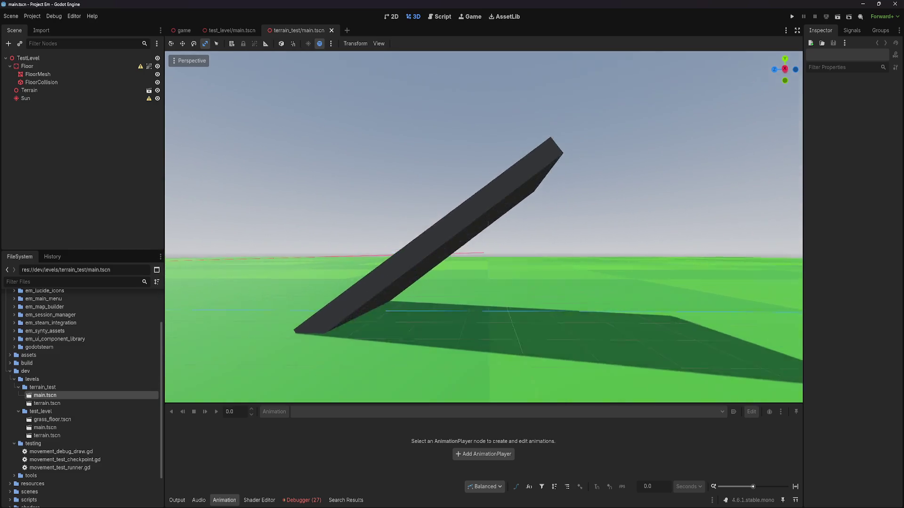
pyautogui.press('d')
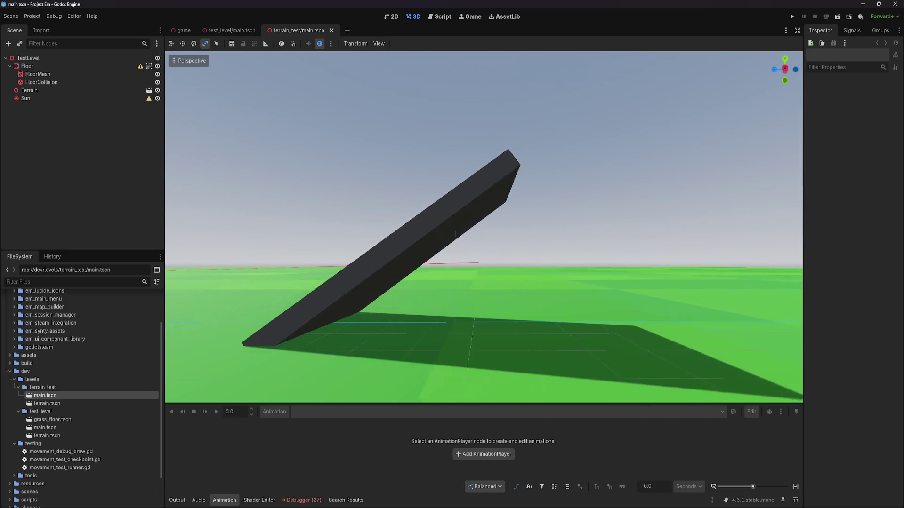
pyautogui.press('d')
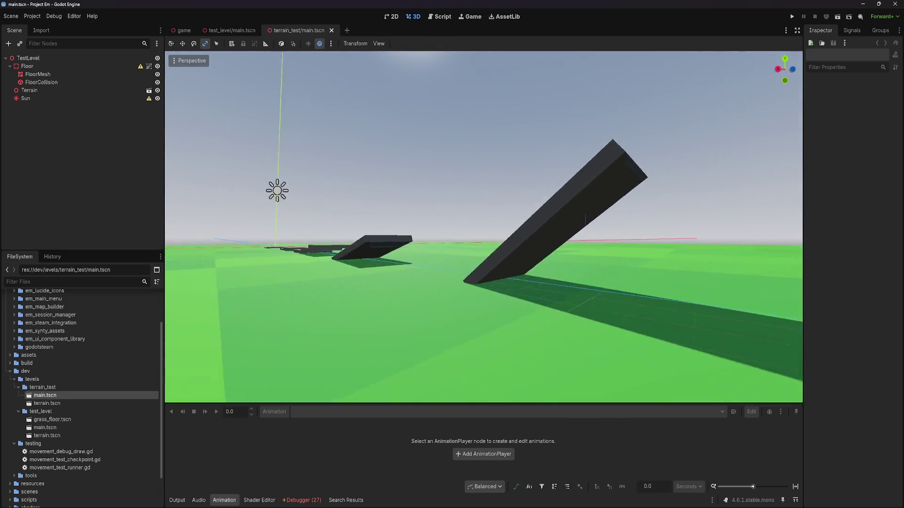
pyautogui.press('s')
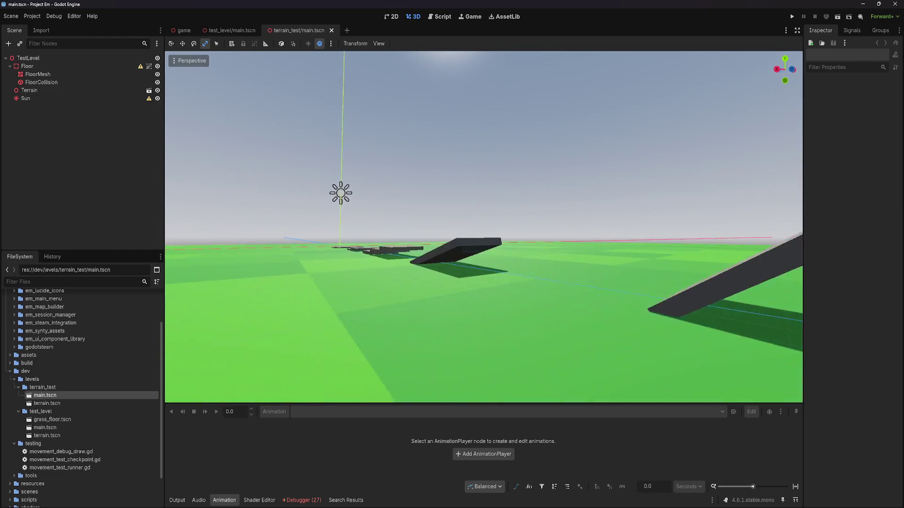
pyautogui.press('d')
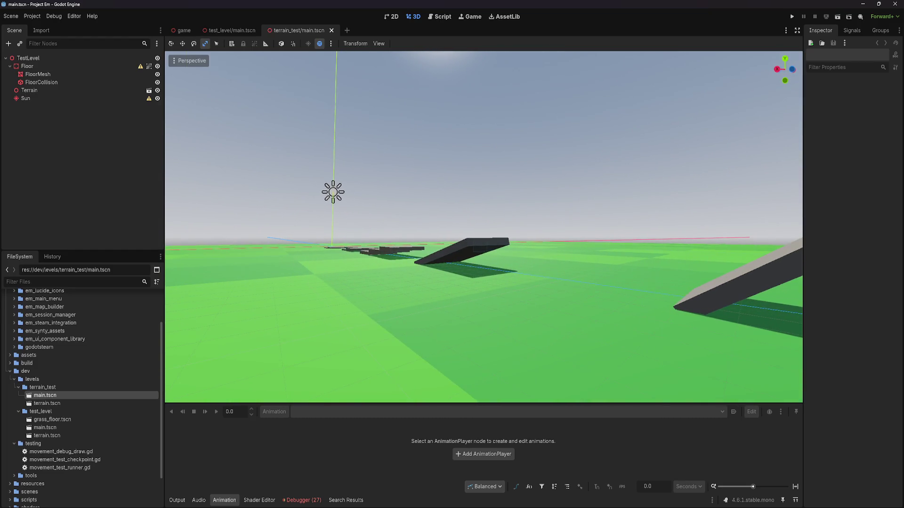
pyautogui.press('d')
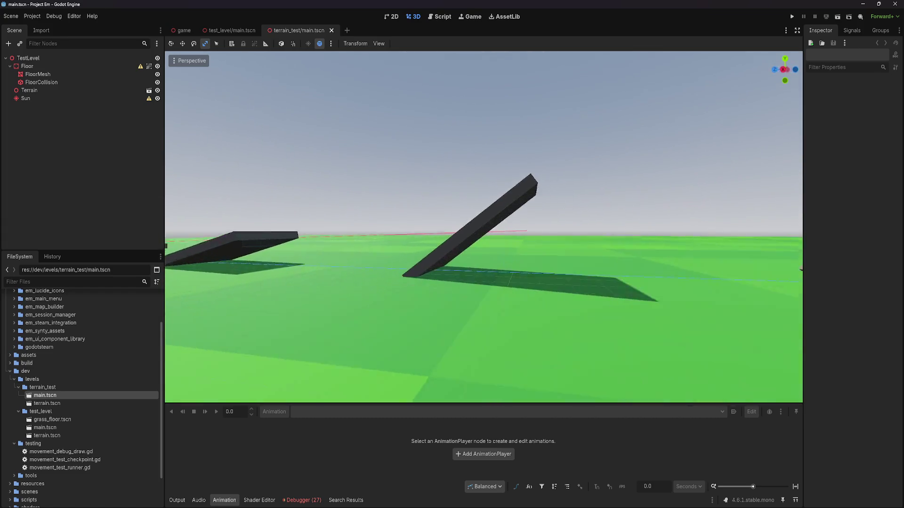
pyautogui.press('w')
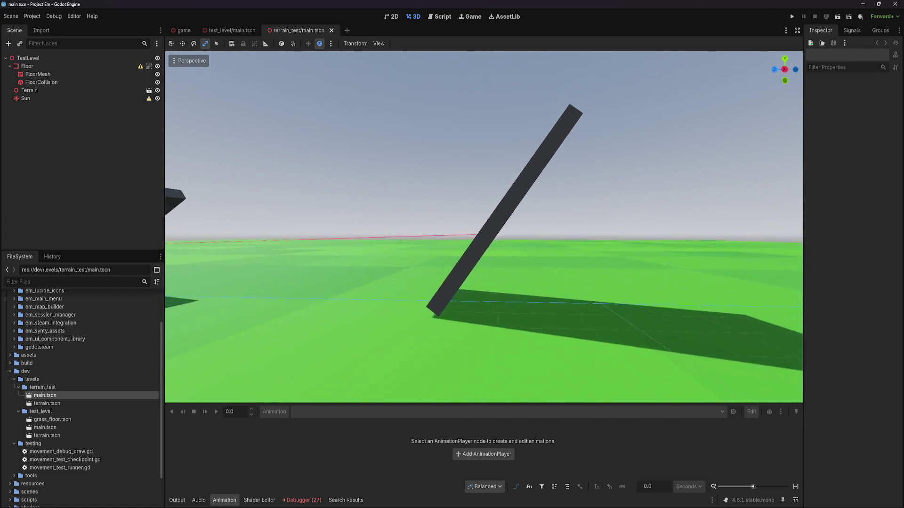
pyautogui.press('d')
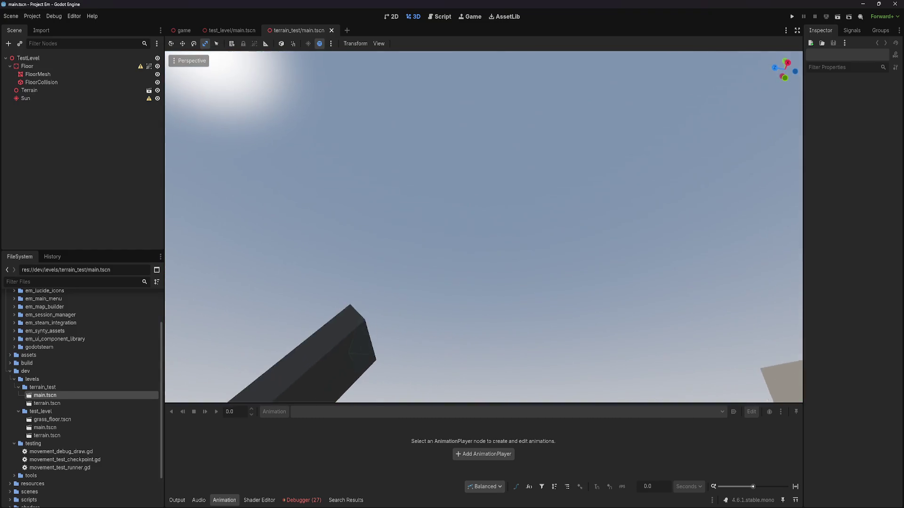
pyautogui.moveTo(419, 245)
pyautogui.mouseDown()
pyautogui.moveTo(419, 254)
pyautogui.moveTo(419, 244)
pyautogui.mouseUp()
pyautogui.press('s')
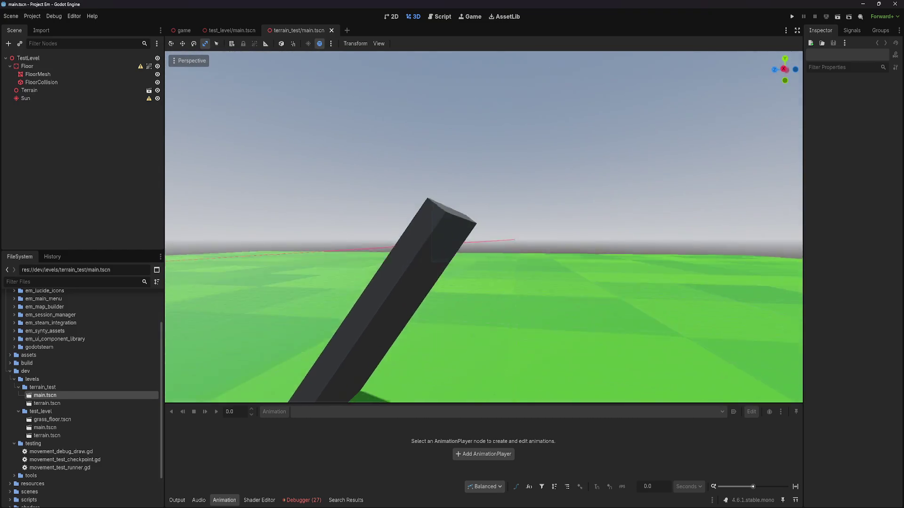
# Open terrain_test/terrain.tscn and fly along its row of platforms
pyautogui.doubleClick(81, 404)
pyautogui.press('w')
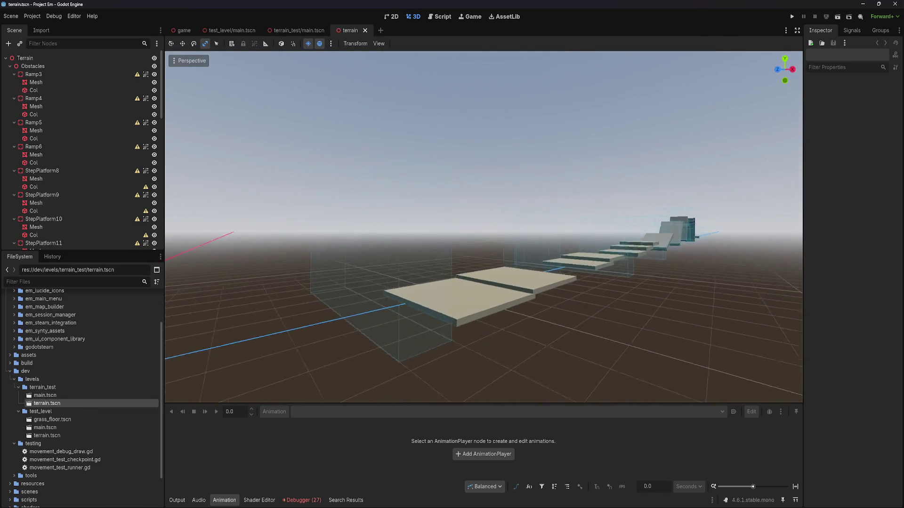
pyautogui.press('a')
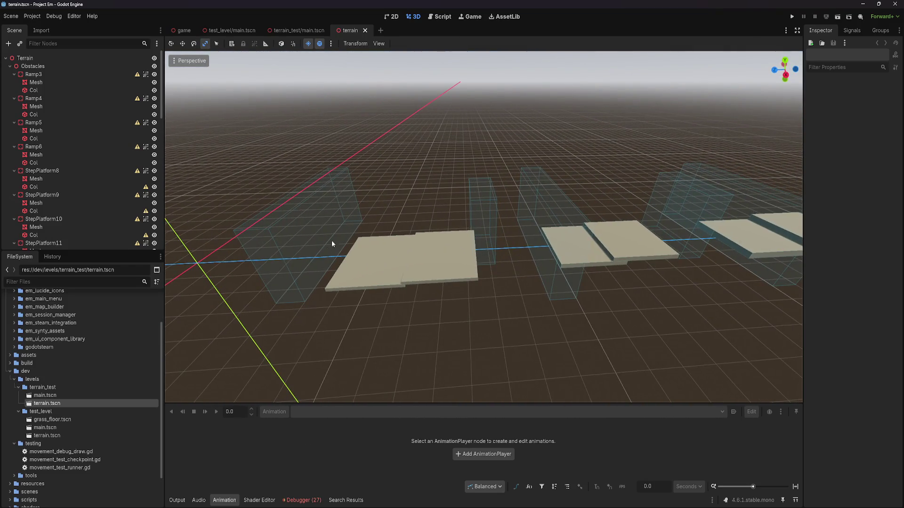
pyautogui.press('d')
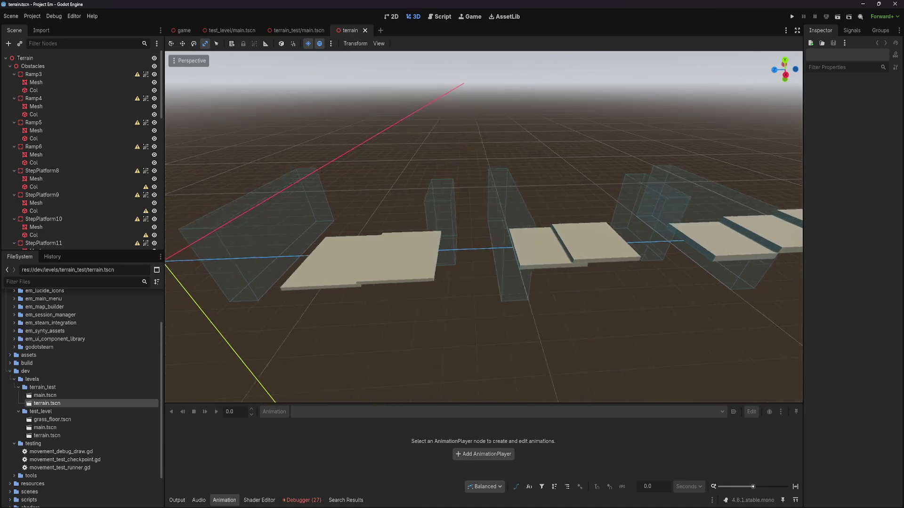
pyautogui.press('a')
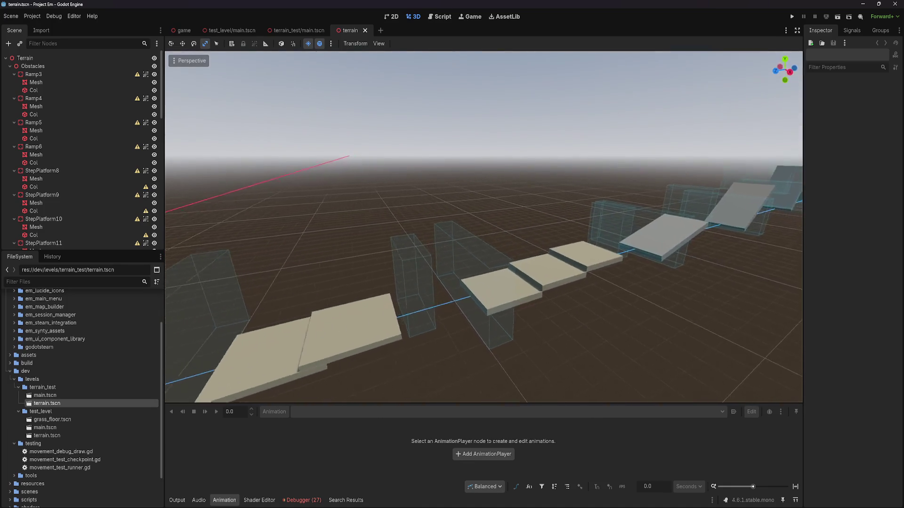
pyautogui.press('w')
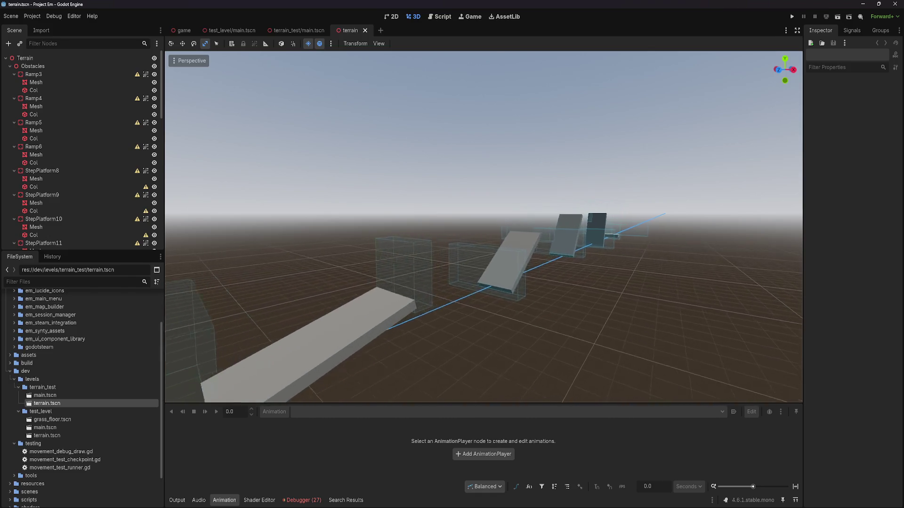
# Inspect the ramps from above and other angles, then select the terrain test's main scene
pyautogui.scroll(-2, 483, 226)
pyautogui.press('w')
pyautogui.scroll(5, 483, 226)
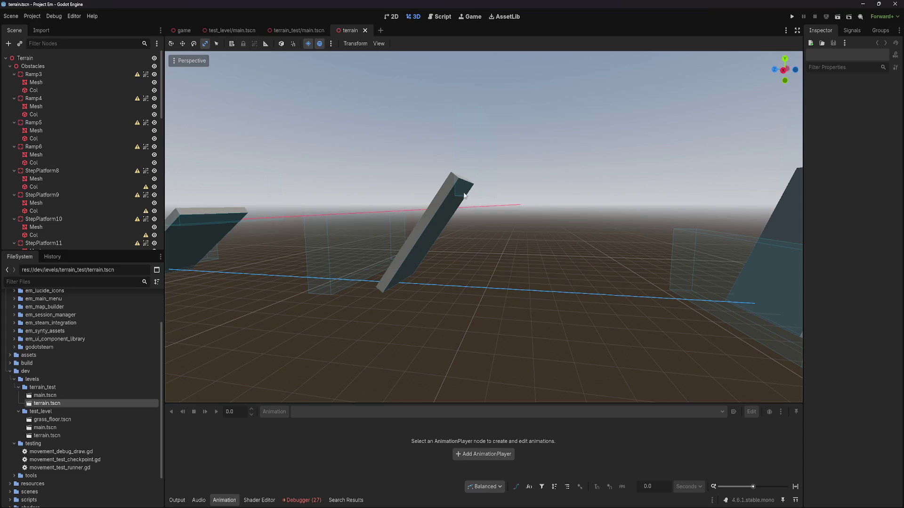
pyautogui.press('s')
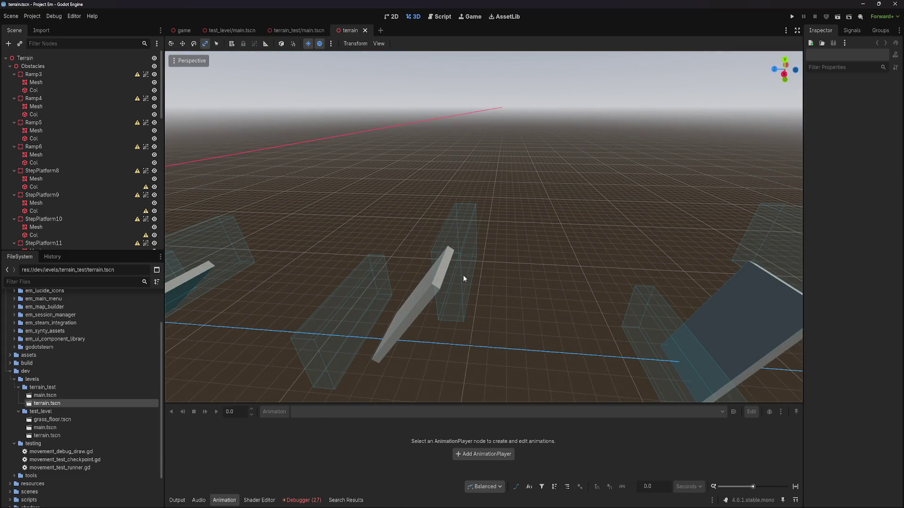
pyautogui.moveTo(463, 279); pyautogui.dragTo(440, 214)
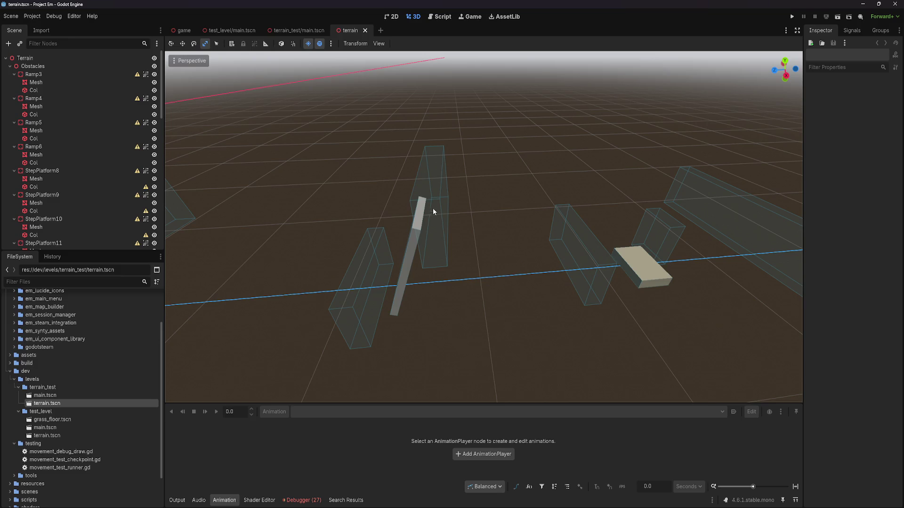
pyautogui.press('w')
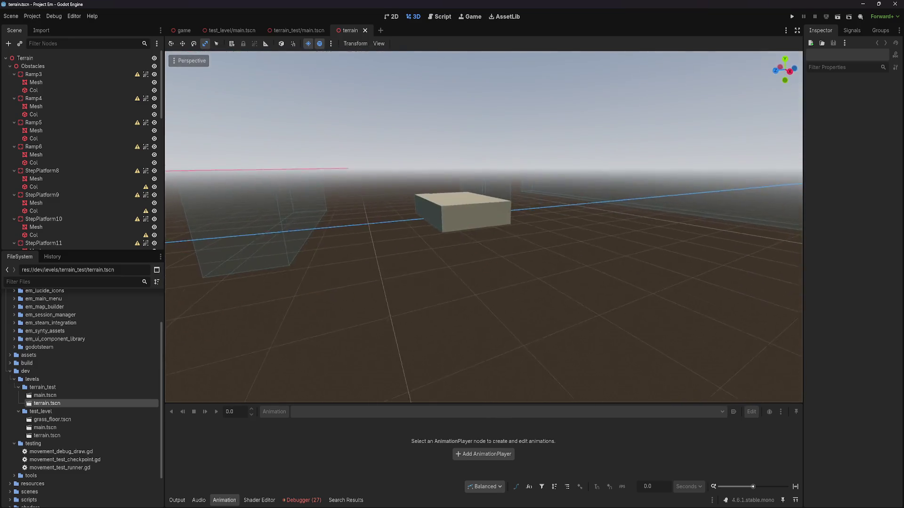
pyautogui.moveTo(488, 219)
pyautogui.mouseDown()
pyautogui.moveTo(489, 254)
pyautogui.moveTo(323, 72)
pyautogui.mouseUp()
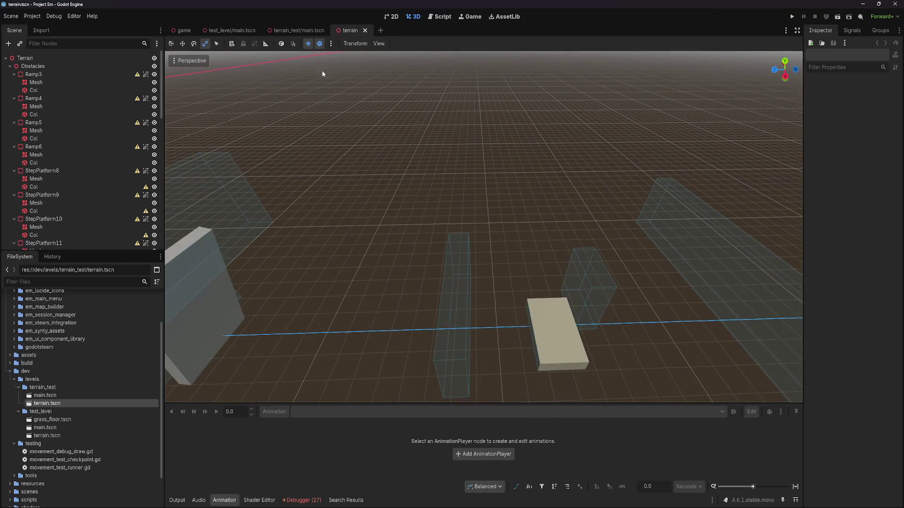
pyautogui.click(60, 396)
# Reopen terrain_test/main.tscn and fly along its step platforms, viewing them from several sides
pyautogui.doubleClick(60, 396)
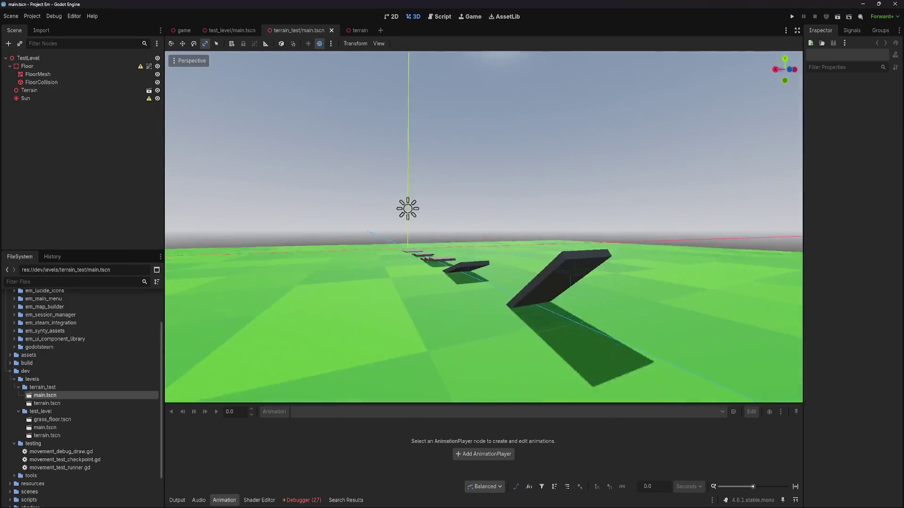
pyautogui.press('w')
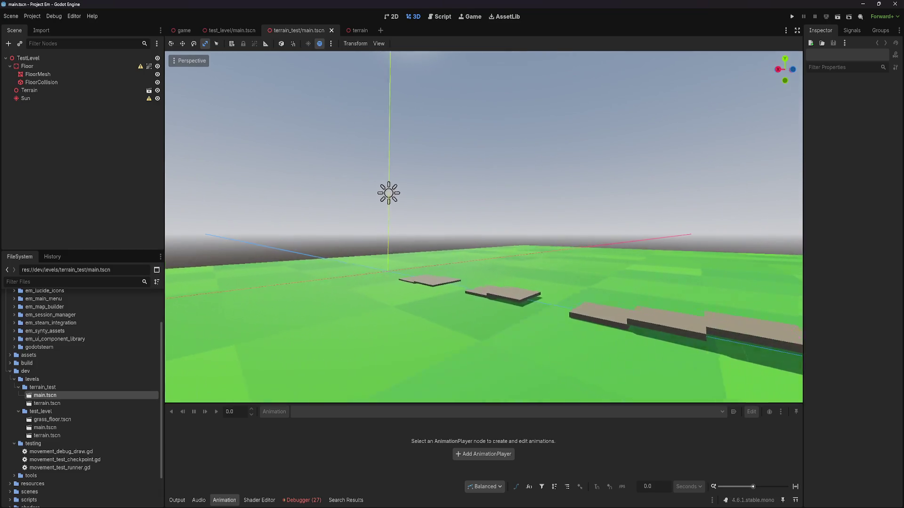
pyautogui.press('w')
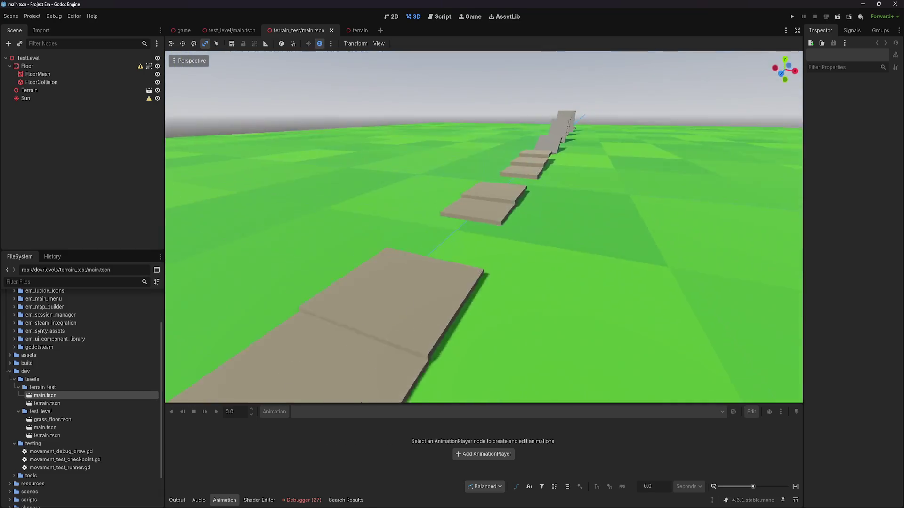
pyautogui.press('w')
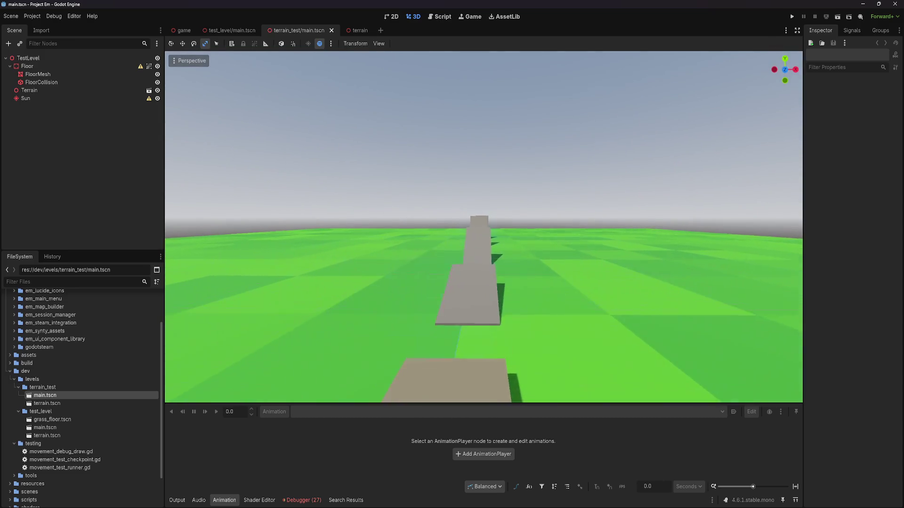
pyautogui.press('w')
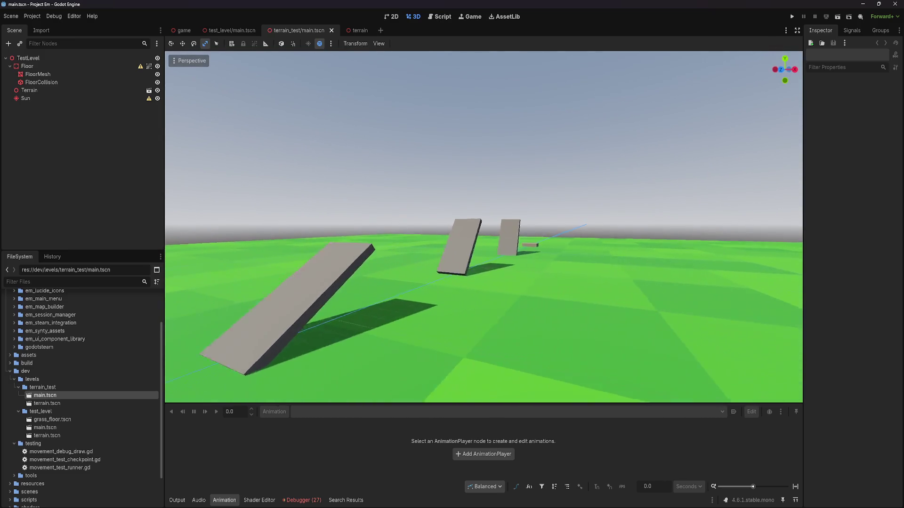
pyautogui.press('w')
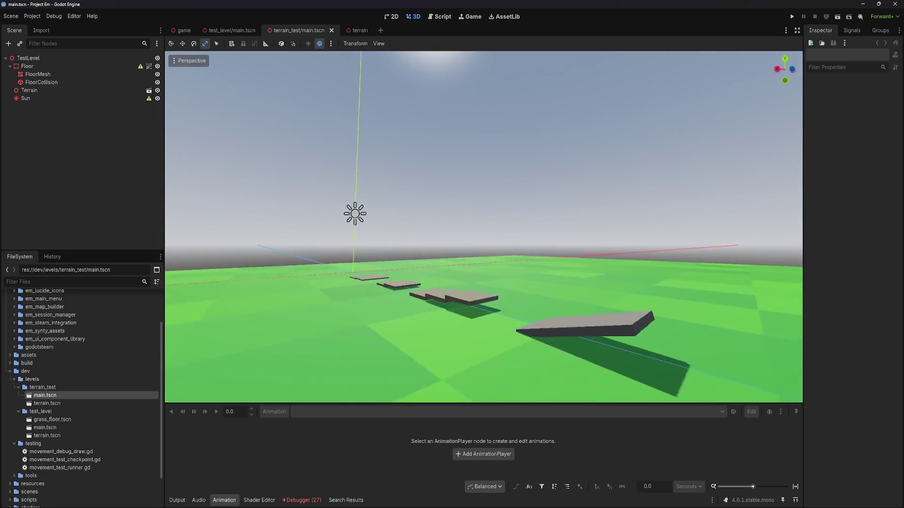
pyautogui.press('w')
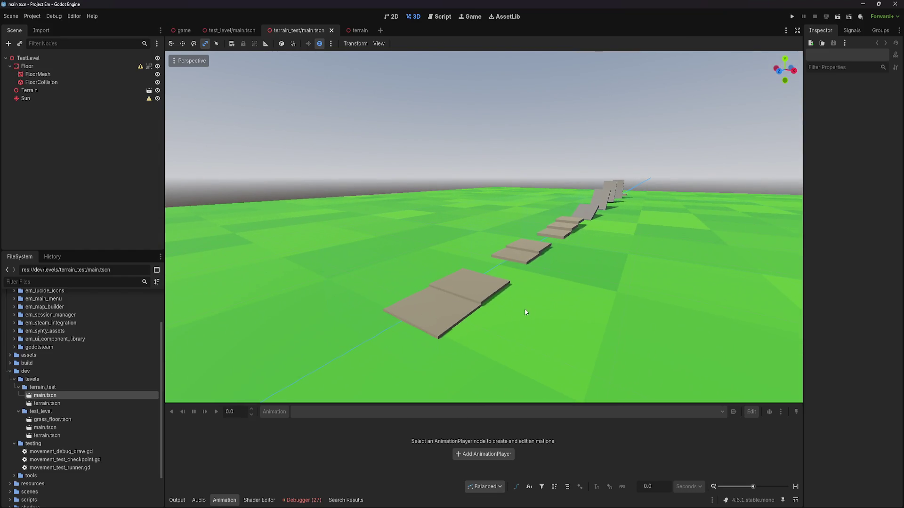
pyautogui.press('d')
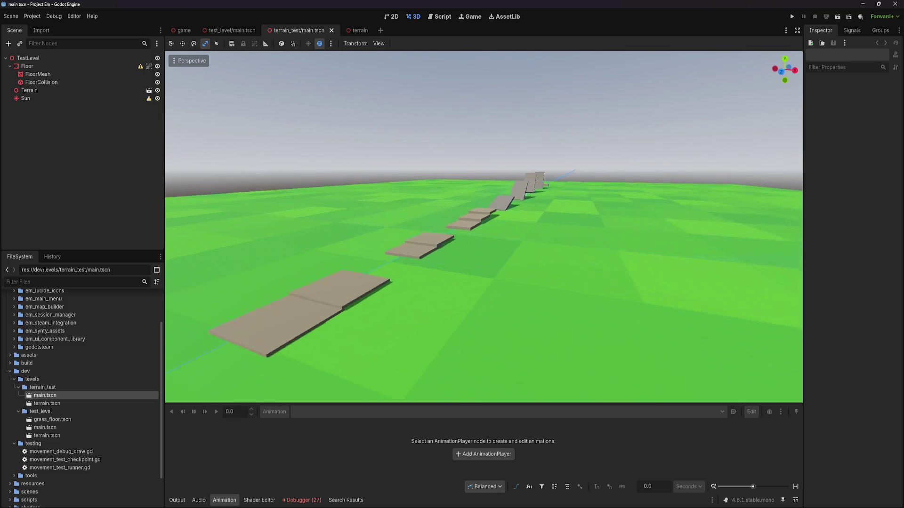
pyautogui.press('a')
pyautogui.press('a')
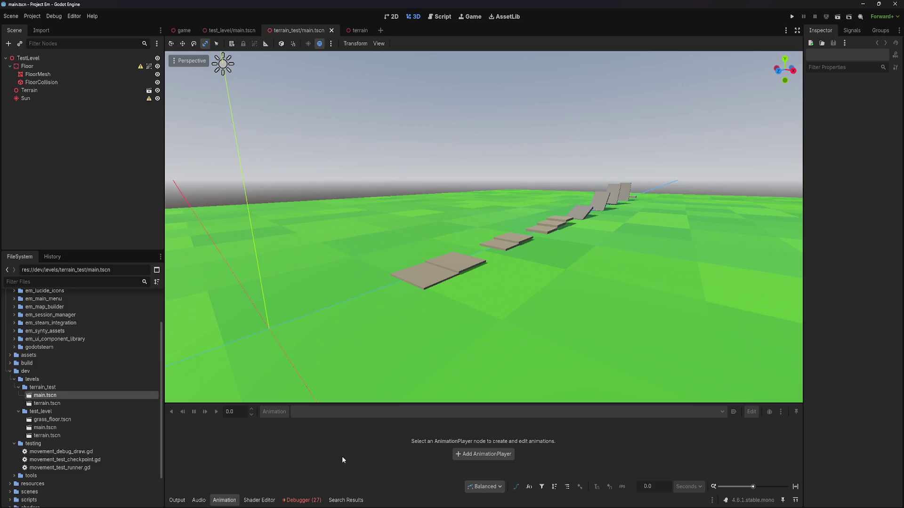
pyautogui.press('F5')
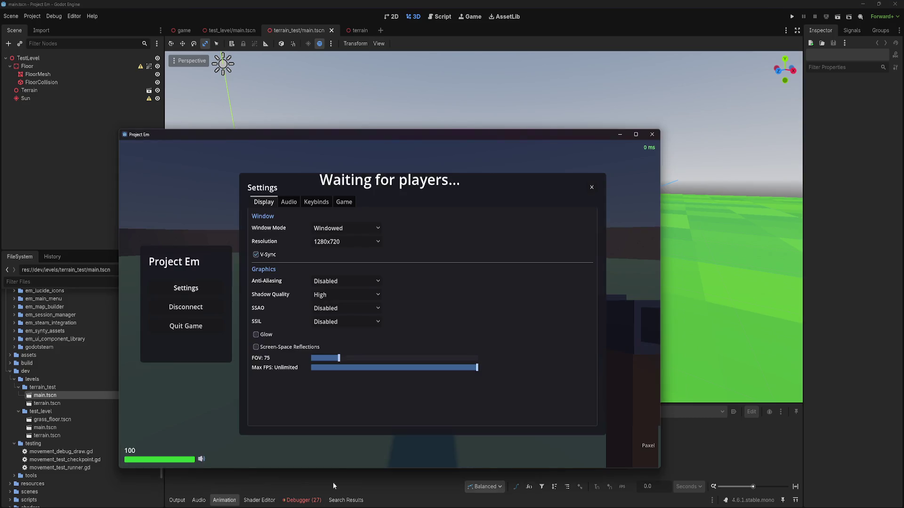
pyautogui.press('w')
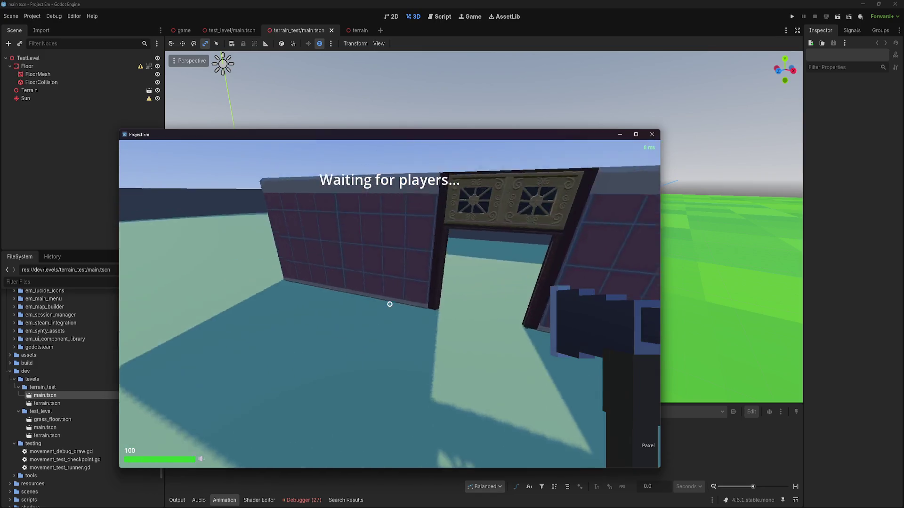
pyautogui.press('w')
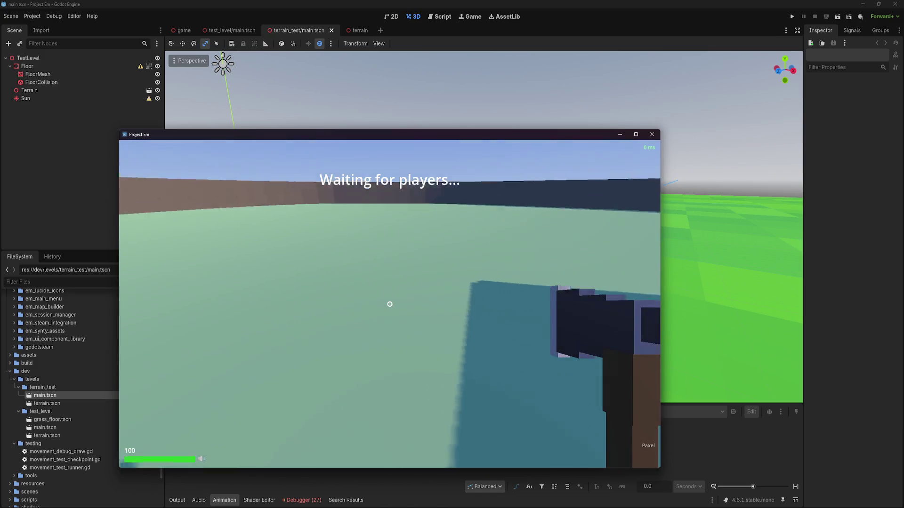
pyautogui.press('s')
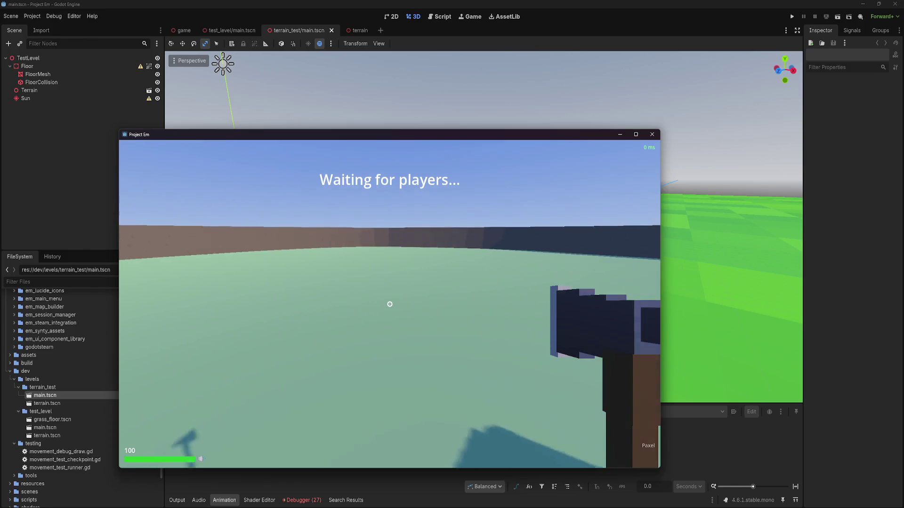
pyautogui.press('w')
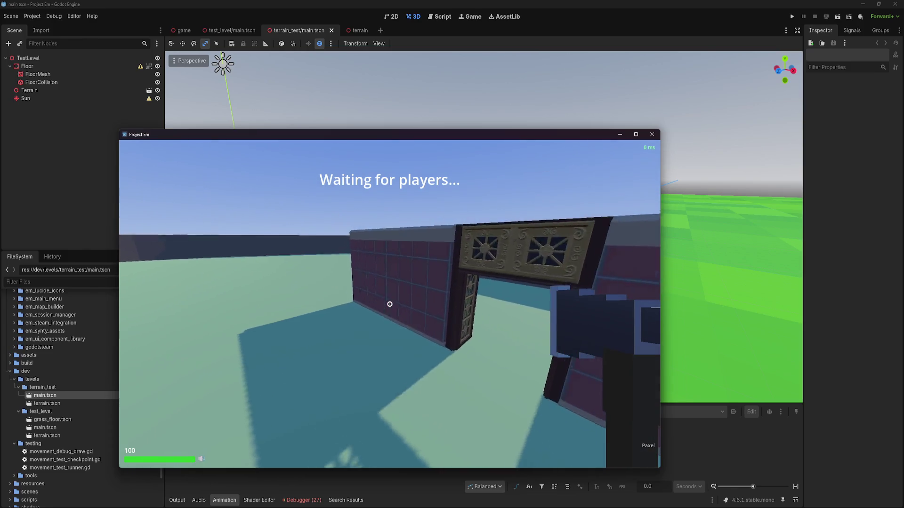
pyautogui.press('a')
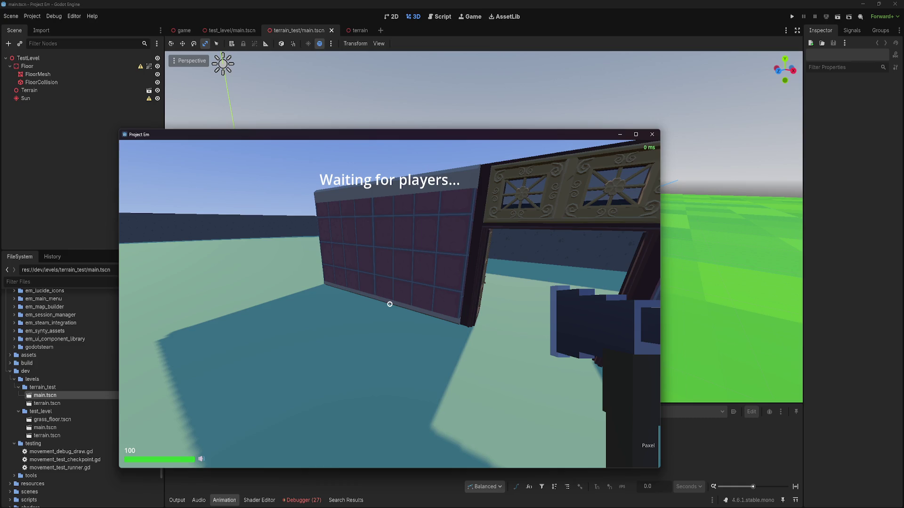
pyautogui.press('F8')
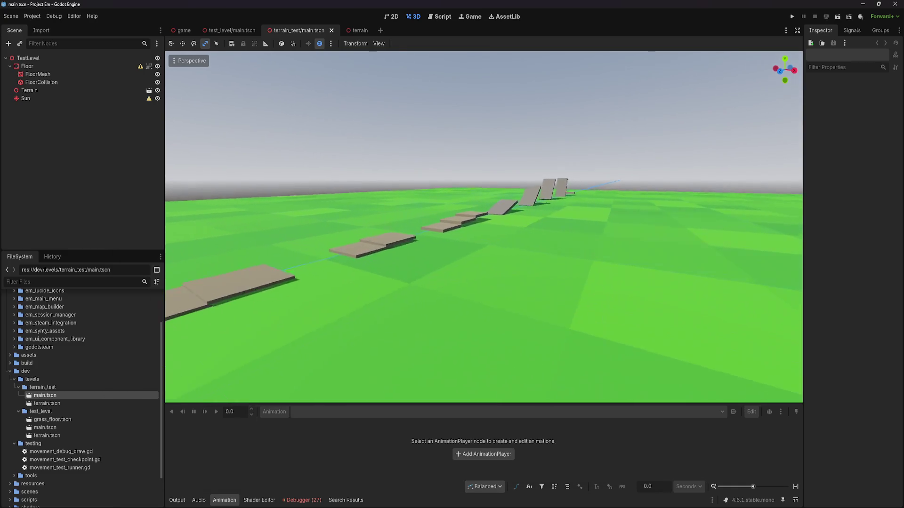
# Collapse dev and browse the em_synty_assets, em_steam_integration and em_session_manager addon folders
pyautogui.press('s')
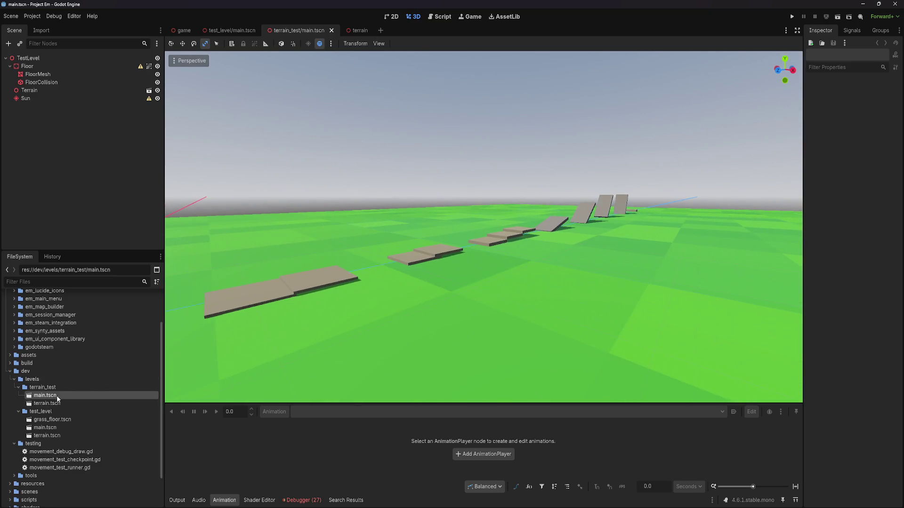
pyautogui.scroll(3, 62, 397)
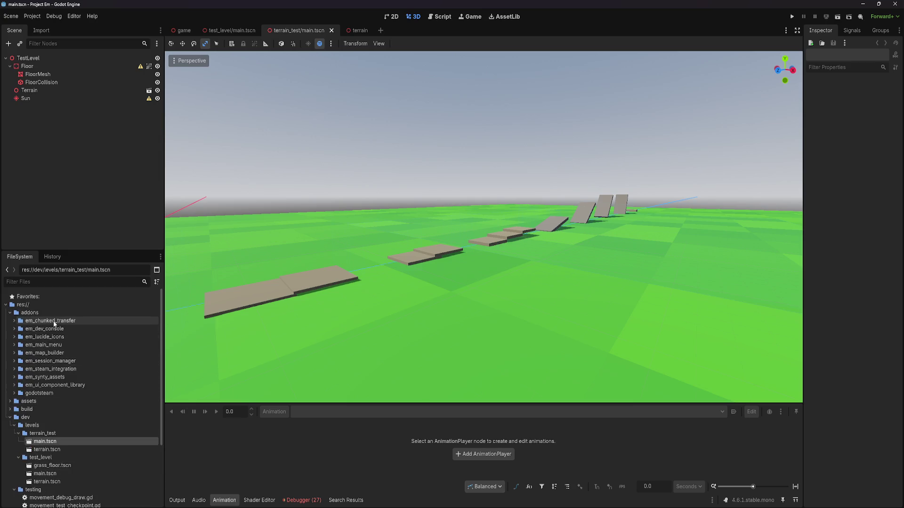
pyautogui.scroll(-5, 58, 354)
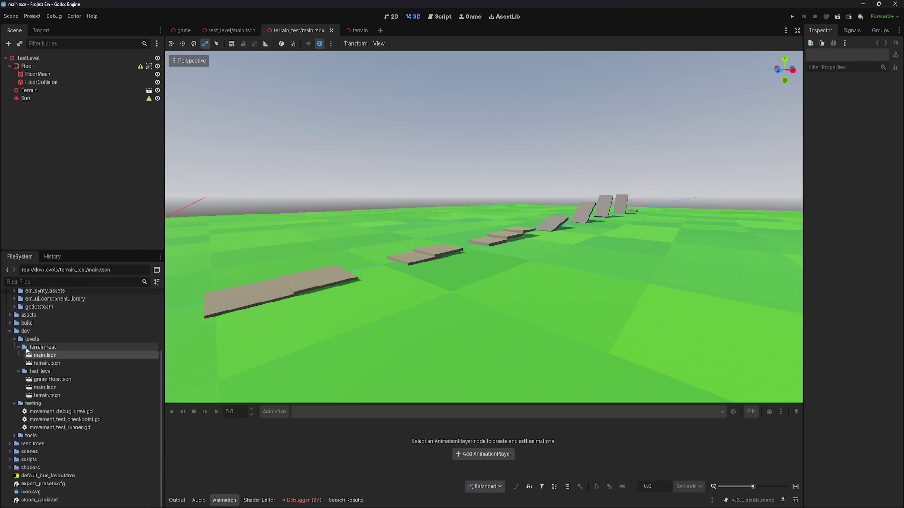
pyautogui.click(13, 392)
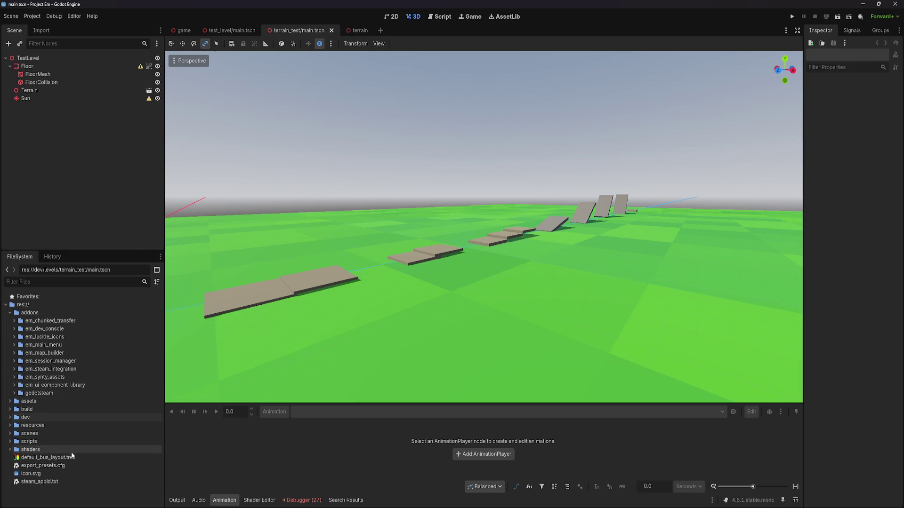
pyautogui.click(19, 379)
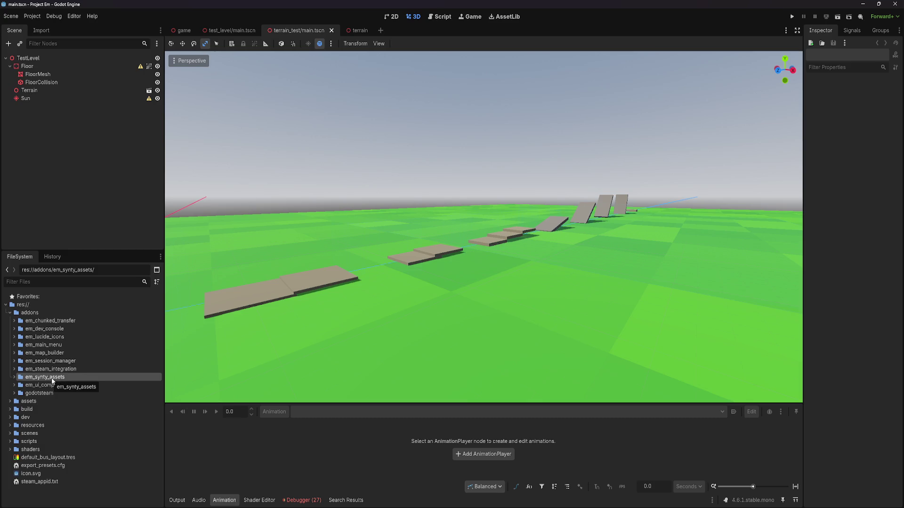
pyautogui.click(14, 377)
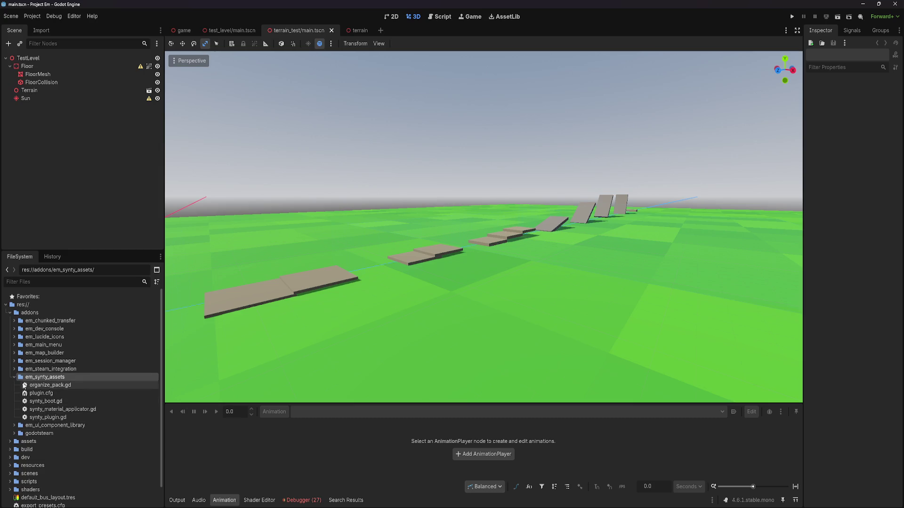
pyautogui.click(14, 377)
pyautogui.click(53, 370)
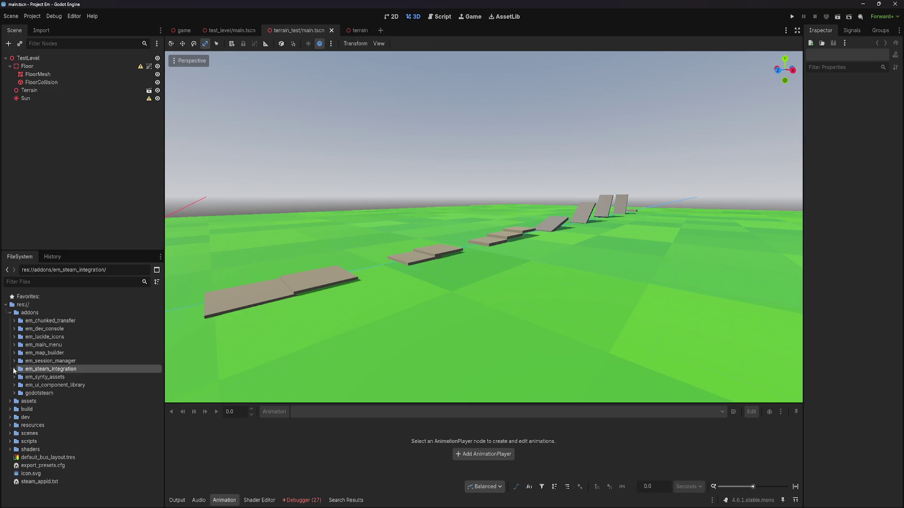
pyautogui.click(15, 370)
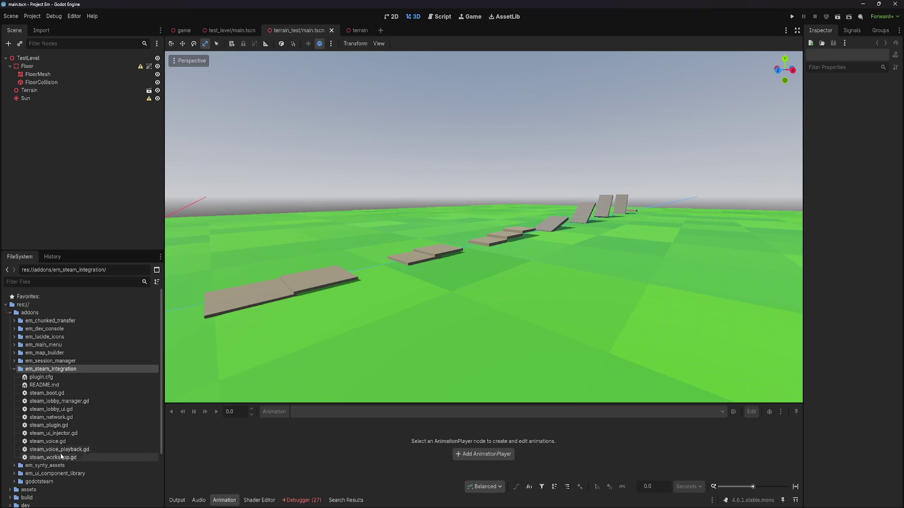
pyautogui.click(14, 369)
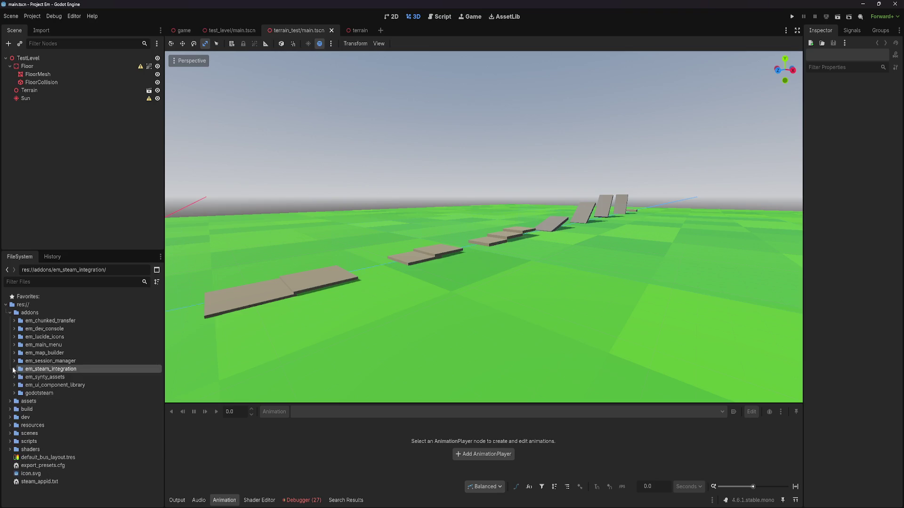
pyautogui.click(46, 362)
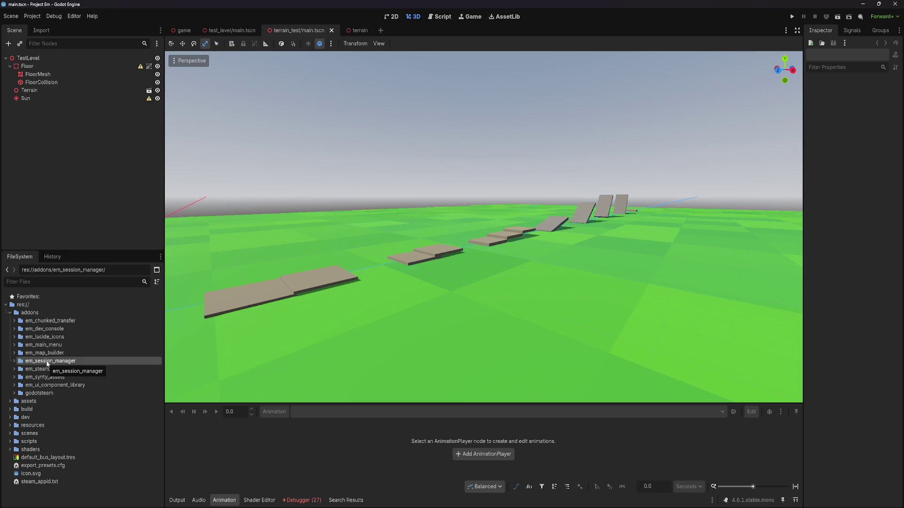
# Slide the view across the platforms, browse em_map_builder and em_main_menu, and run the game
pyautogui.rightClick(385, 339)
pyautogui.press('a')
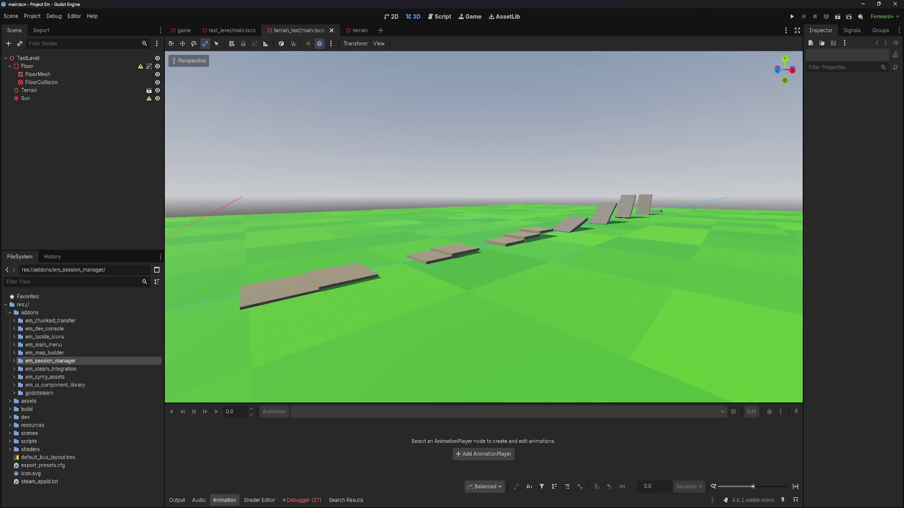
pyautogui.press('a')
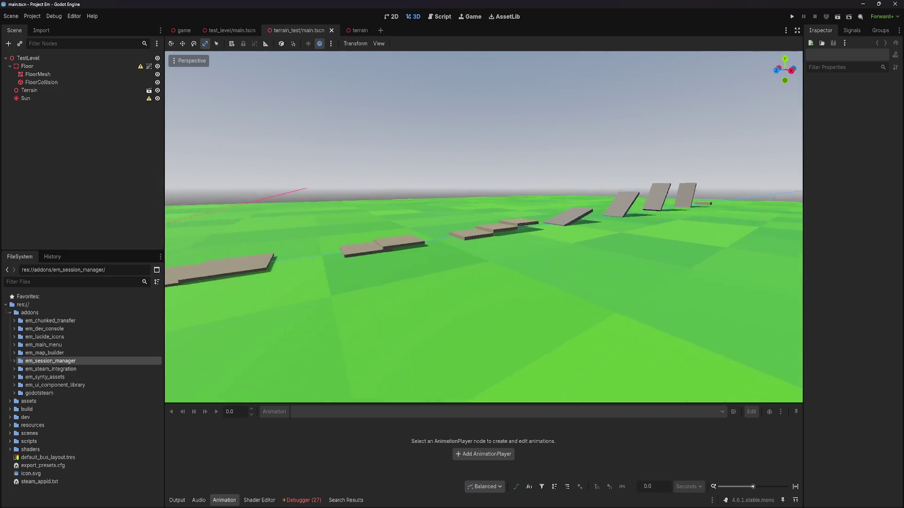
pyautogui.press('a')
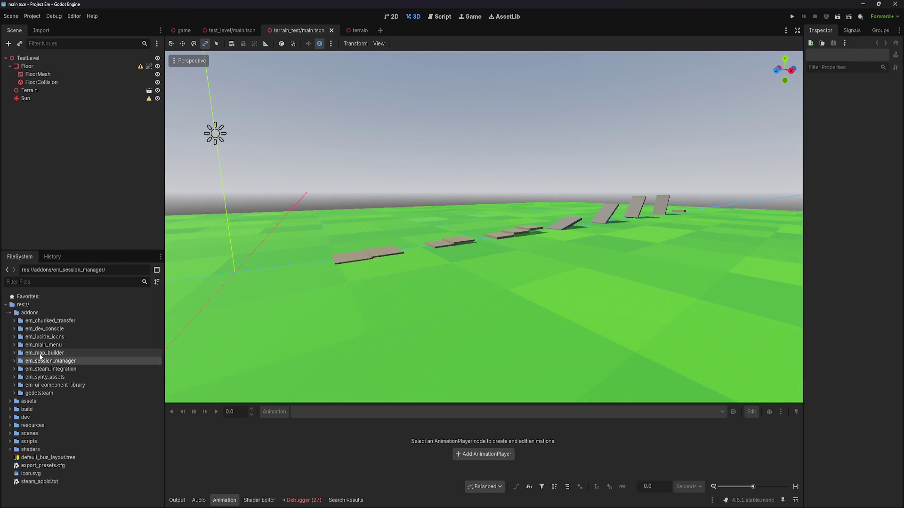
pyautogui.click(39, 354)
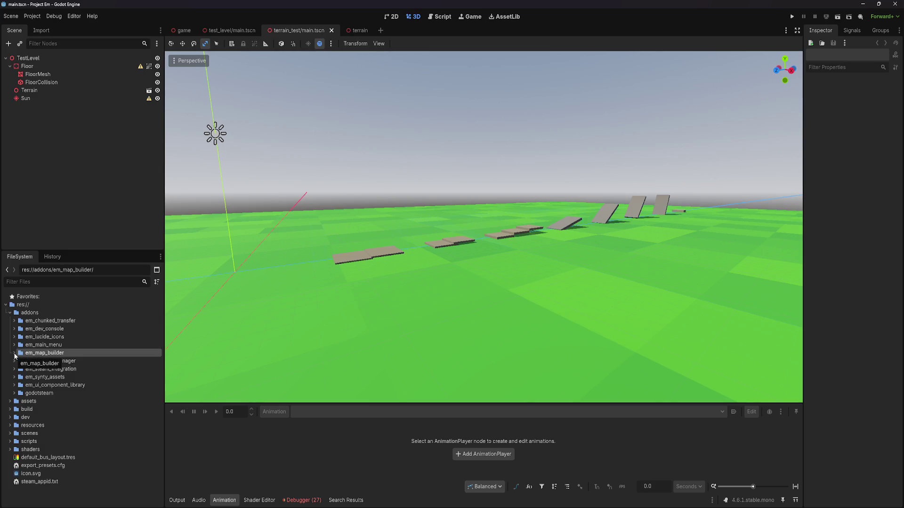
pyautogui.press('s')
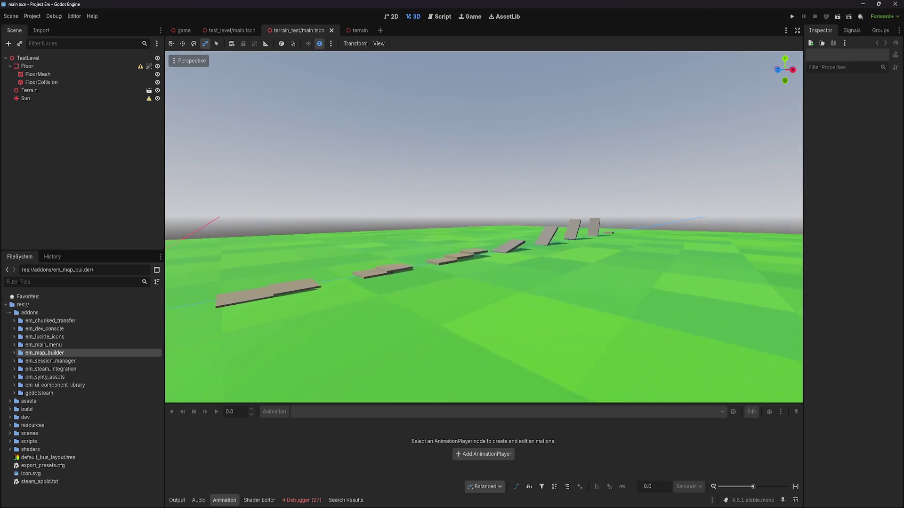
pyautogui.press('w')
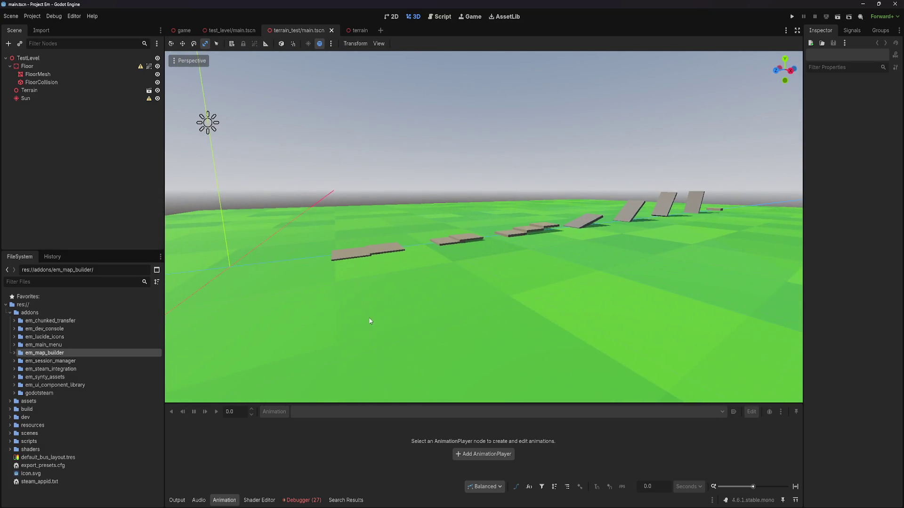
pyautogui.click(42, 346)
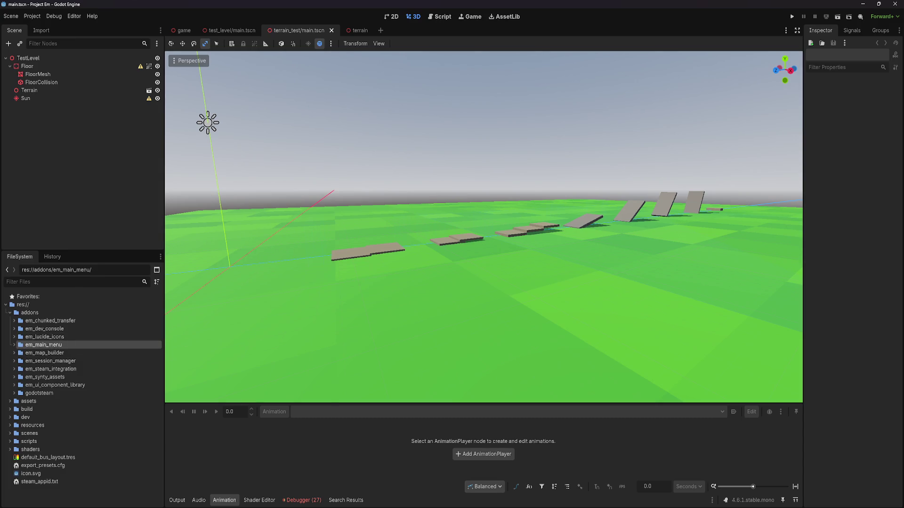
pyautogui.press('Escape')
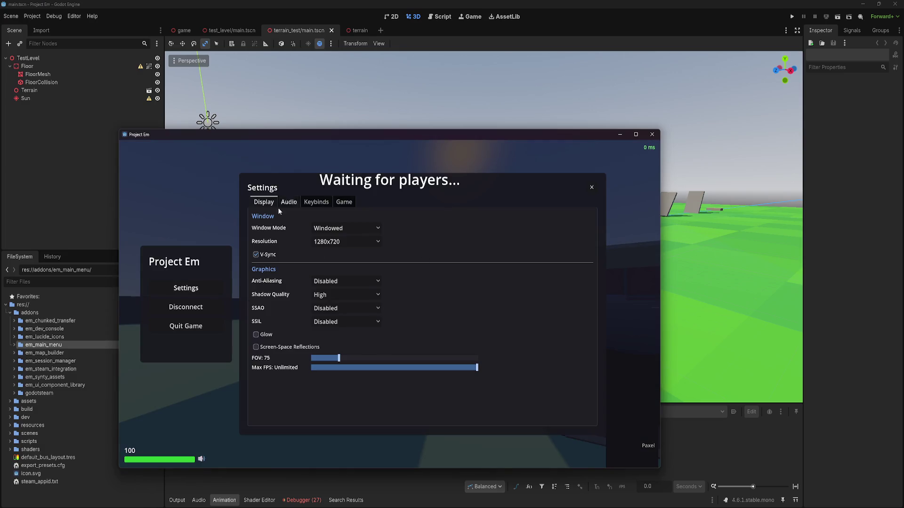
# Disconnect, look through Host, World Browser and Settings, then host a MORE PIECES match
pyautogui.click(198, 307)
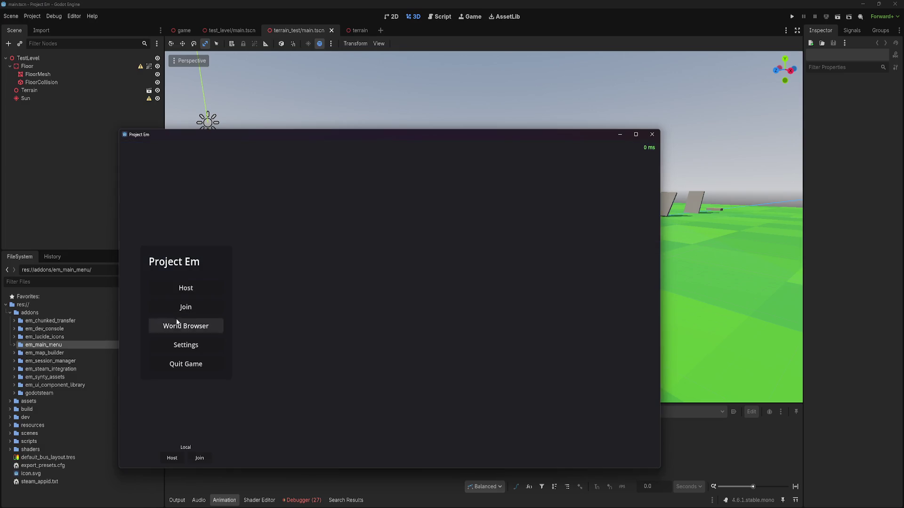
pyautogui.click(190, 288)
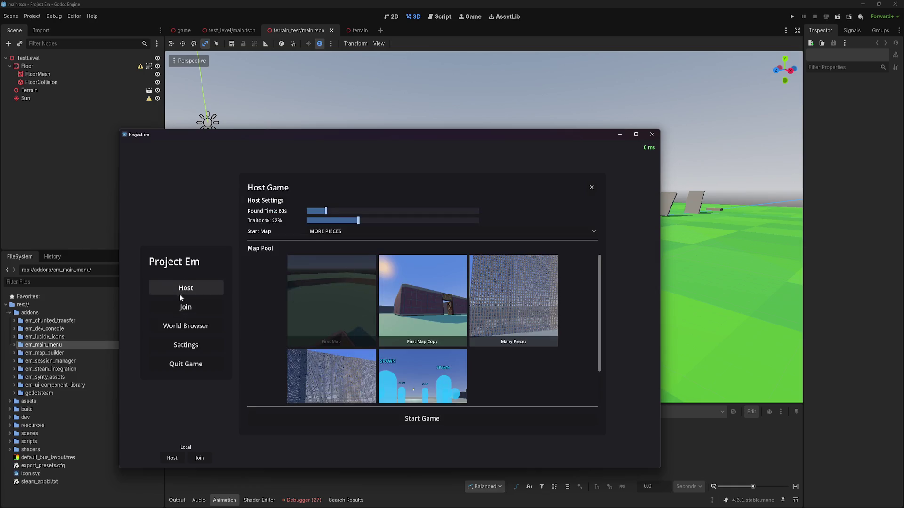
pyautogui.click(190, 326)
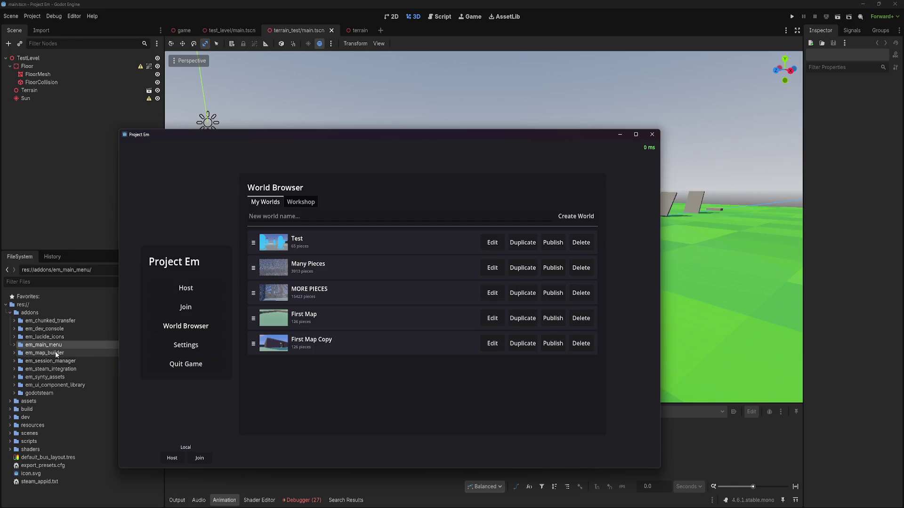
pyautogui.click(193, 348)
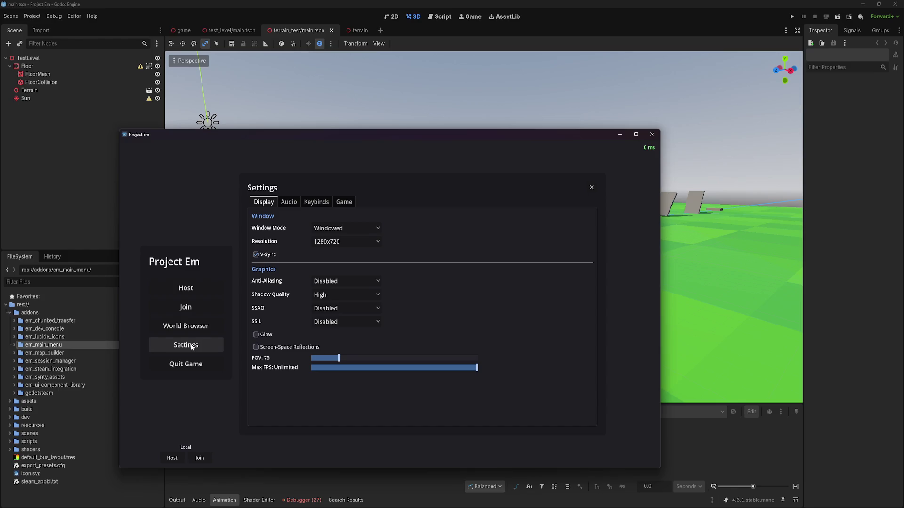
pyautogui.click(652, 135)
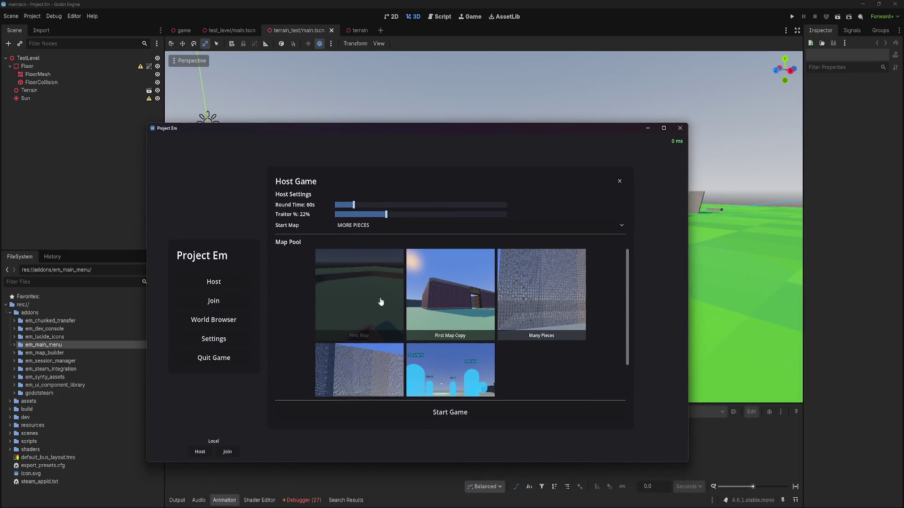
pyautogui.click(430, 408)
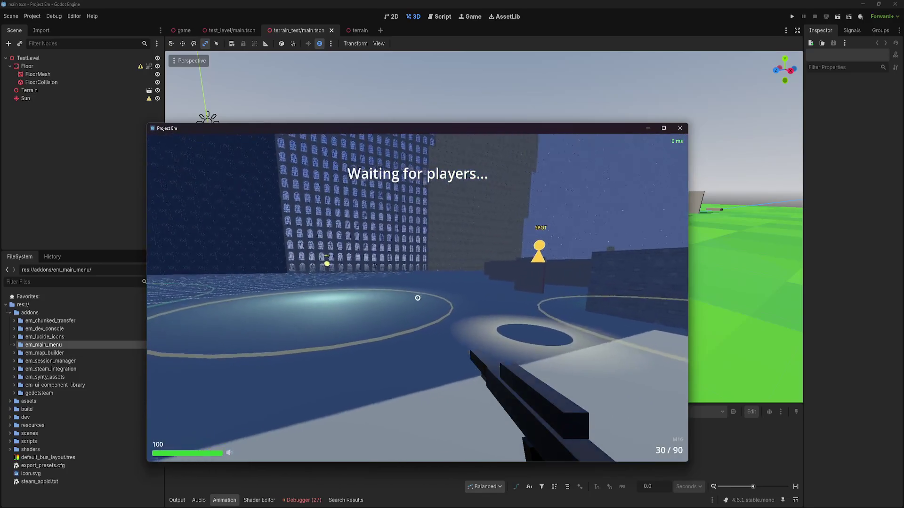
# Switch items and back to the M16 rifle, and check the Game settings tab
pyautogui.press('2')
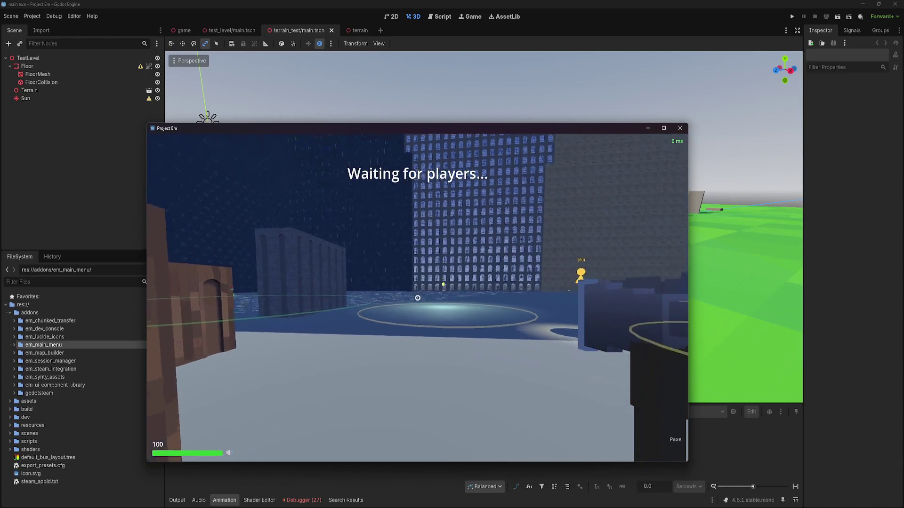
pyautogui.press('1')
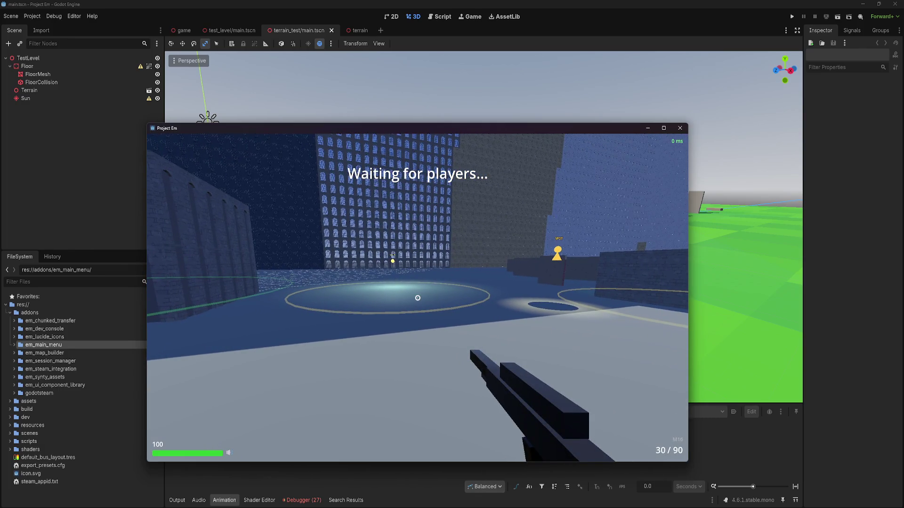
pyautogui.press('Escape')
pyautogui.press('Escape')
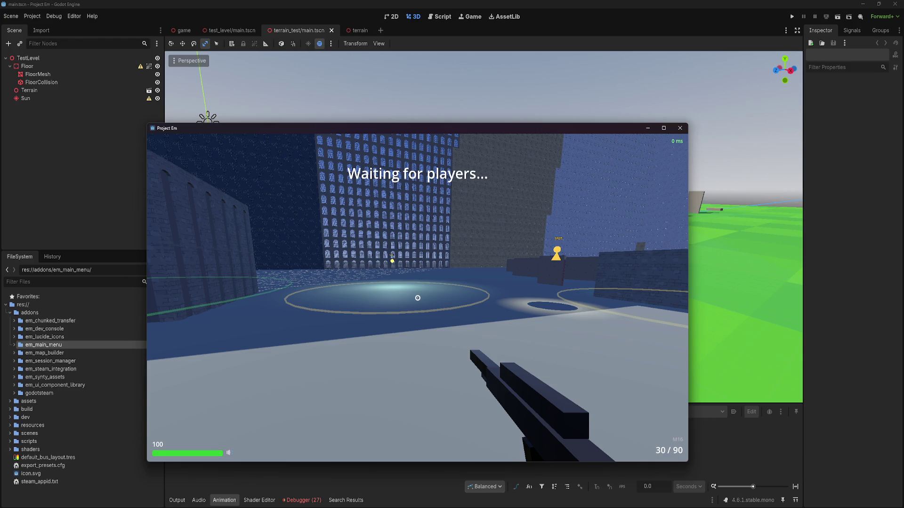
pyautogui.press('Escape')
pyautogui.click(370, 196)
pyautogui.press('Escape')
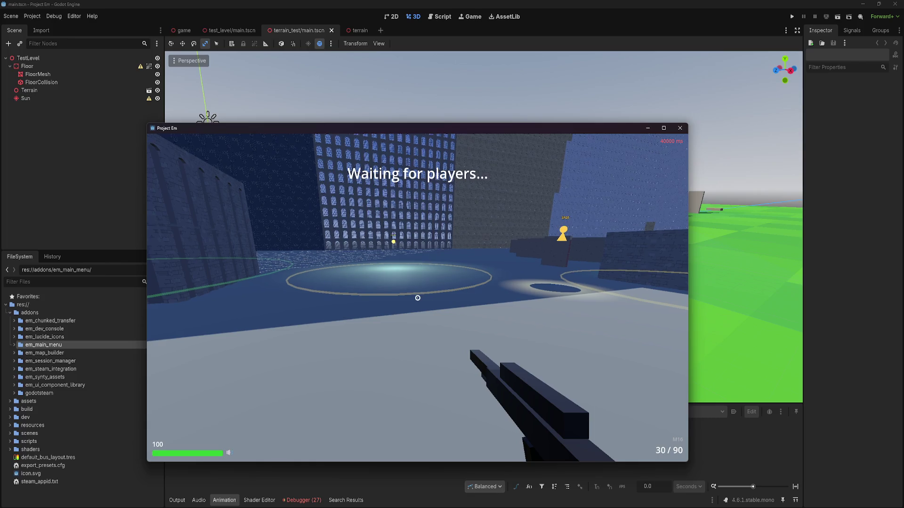
# Raise the Fake Latency slider, play on with the lag, then close the game window
pyautogui.press('Escape')
pyautogui.moveTo(348, 216)
pyautogui.mouseDown()
pyautogui.moveTo(472, 210)
pyautogui.moveTo(455, 210)
pyautogui.mouseUp()
pyautogui.press('Escape')
pyautogui.press('Escape')
pyautogui.press('Escape')
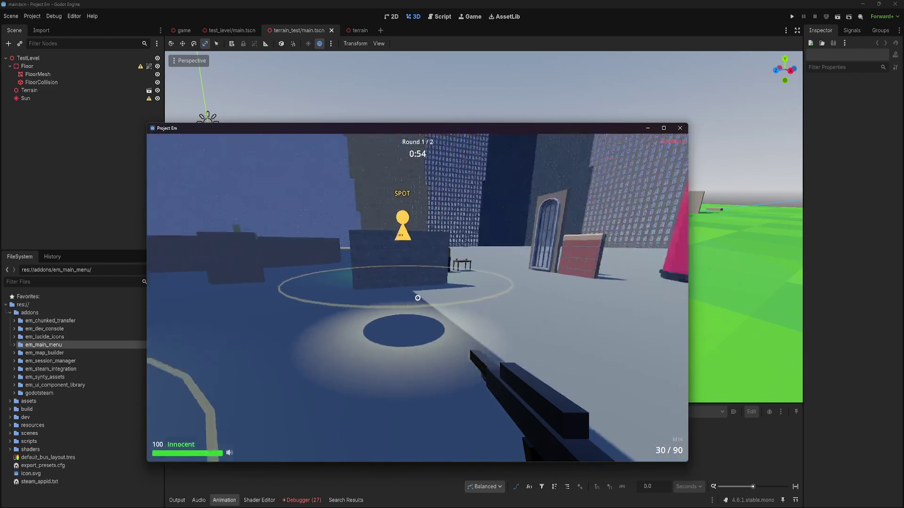
pyautogui.scroll(-2, 417, 298)
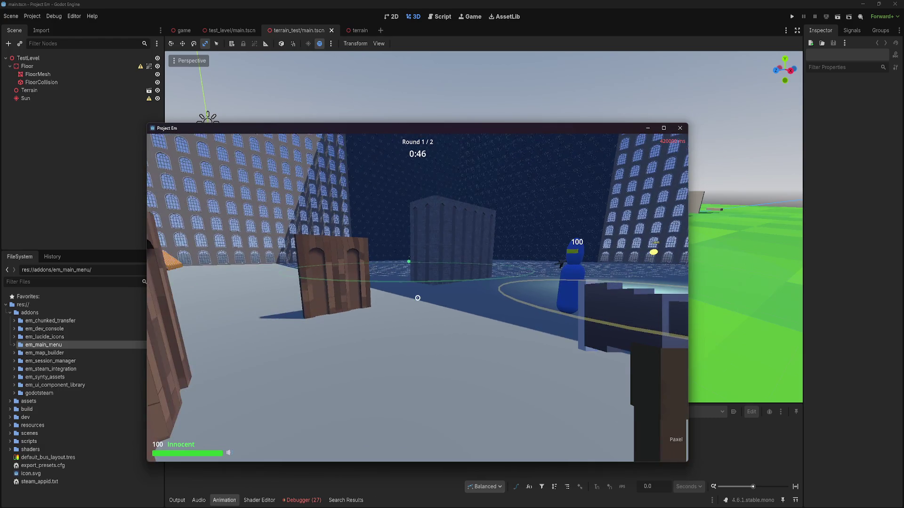
pyautogui.press('Escape')
pyautogui.click(680, 128)
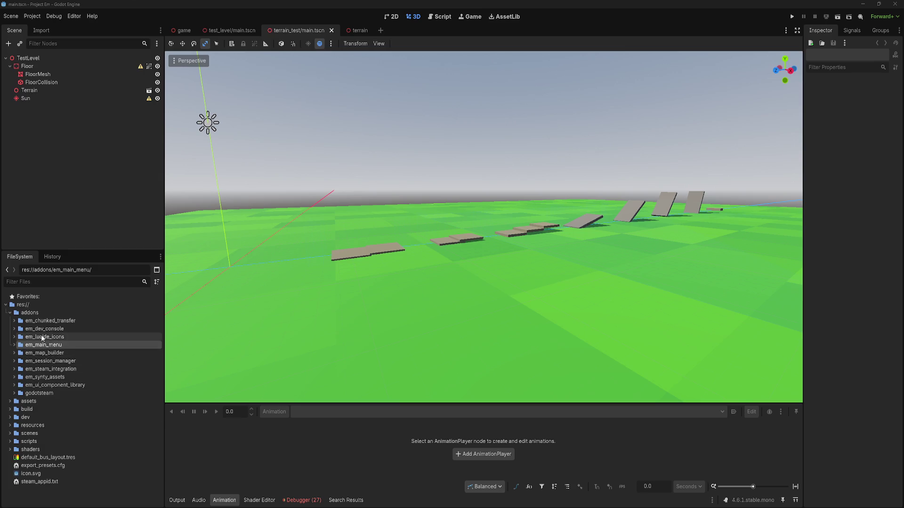
# Expand em_ui_component_library and its components folder, then move the relaunched game window up-left
pyautogui.click(44, 336)
pyautogui.click(23, 385)
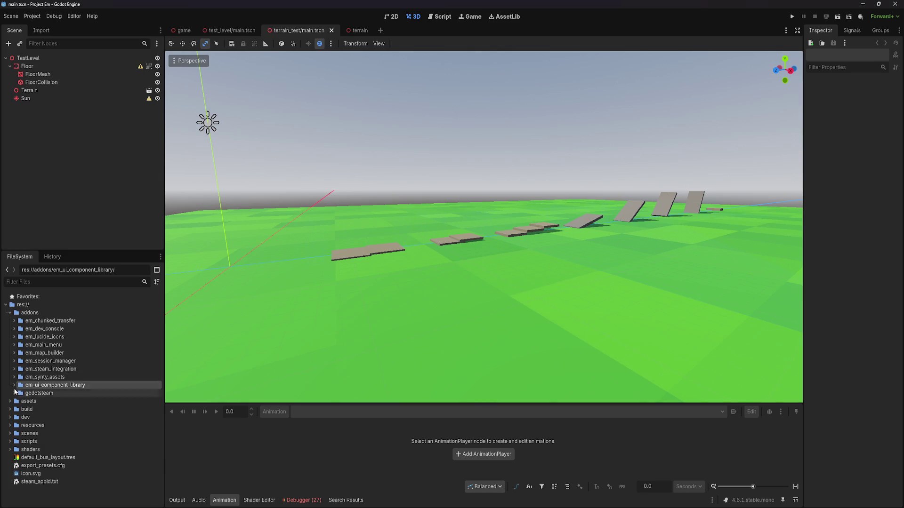
pyautogui.click(14, 385)
pyautogui.click(19, 393)
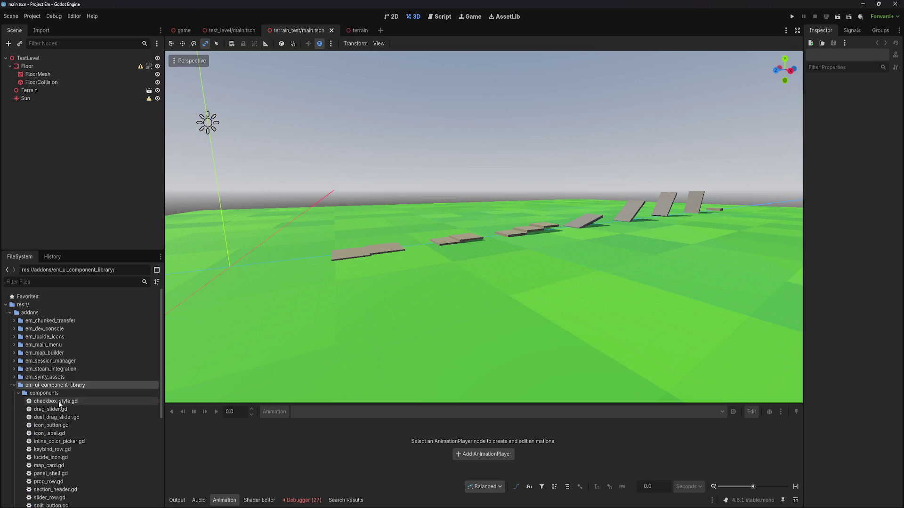
pyautogui.scroll(-2, 68, 400)
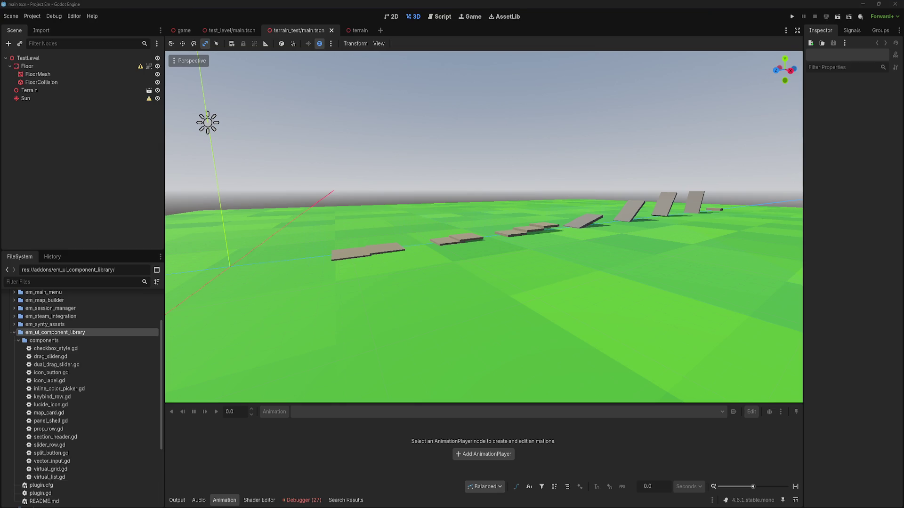
pyautogui.moveTo(329, 233); pyautogui.dragTo(301, 170)
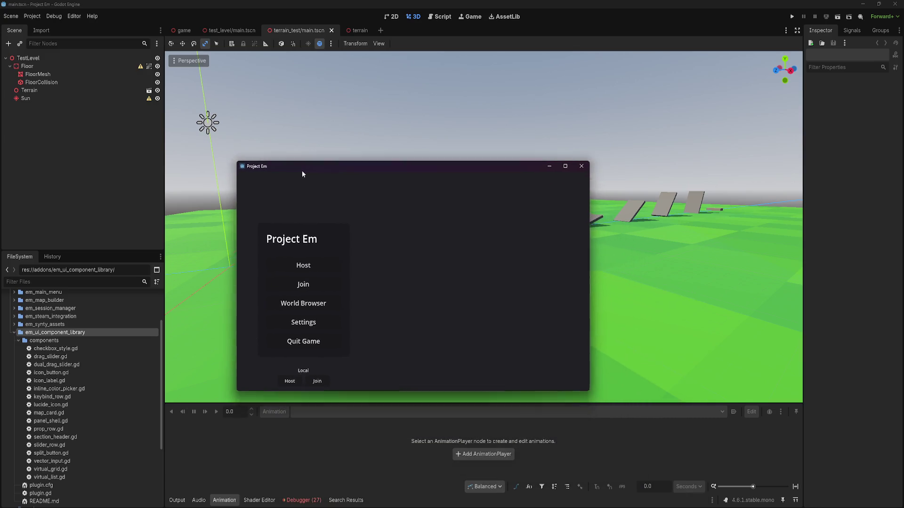
# Enlarge the game window and open the MORE PIECES world for editing from World Browser
pyautogui.click(300, 264)
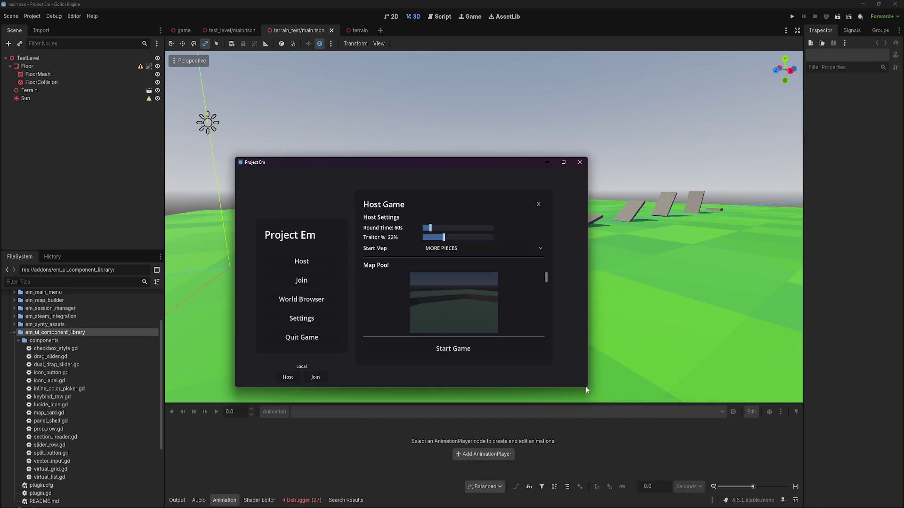
pyautogui.moveTo(585, 389)
pyautogui.mouseDown()
pyautogui.moveTo(658, 426)
pyautogui.moveTo(747, 494)
pyautogui.moveTo(787, 507)
pyautogui.mouseUp()
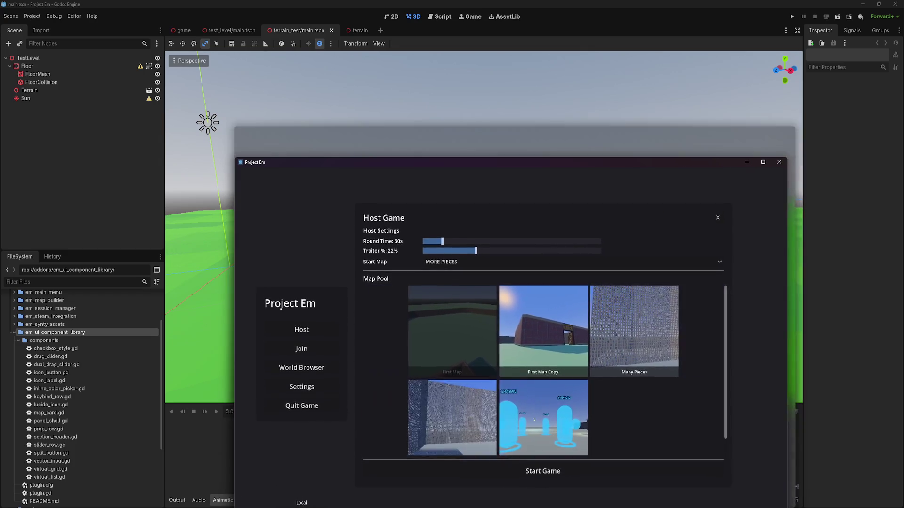
pyautogui.click(332, 348)
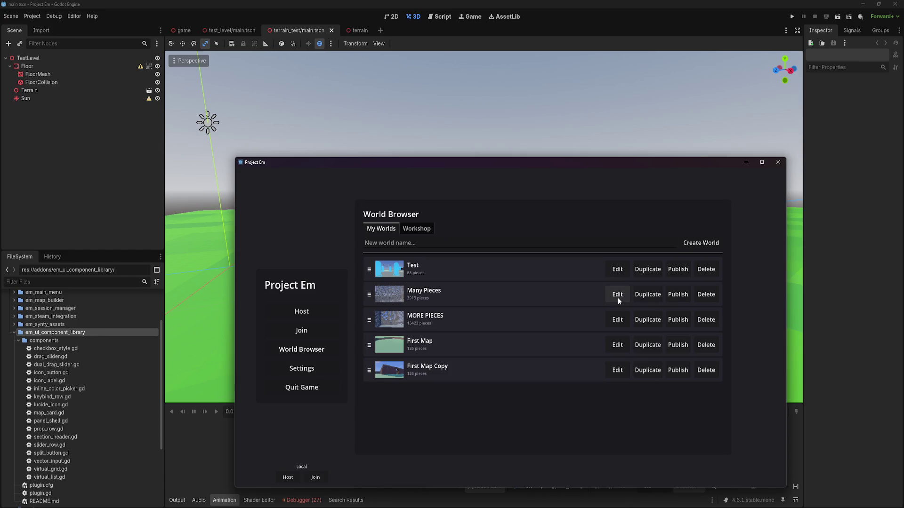
pyautogui.click(624, 319)
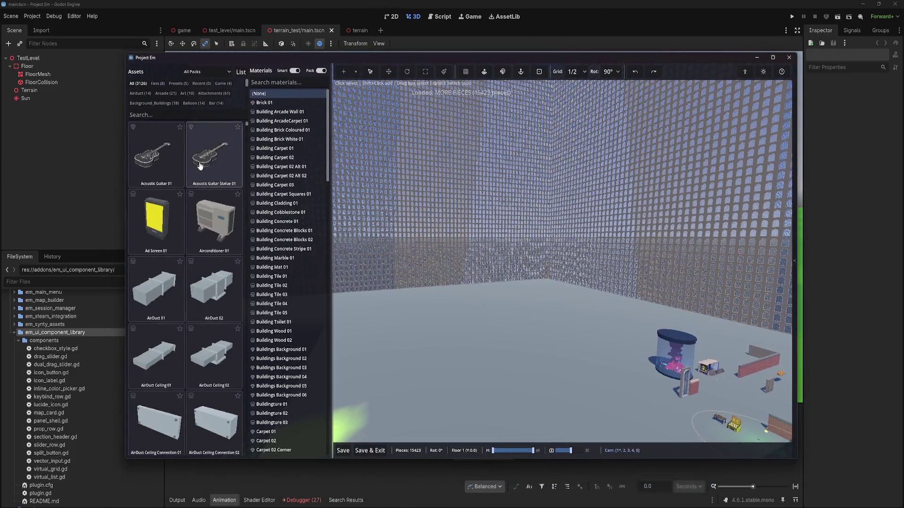
# Widen the asset grid to three columns, show the Outliner, and maximise the editor window
pyautogui.moveTo(331, 194)
pyautogui.mouseDown()
pyautogui.moveTo(408, 200)
pyautogui.moveTo(384, 200)
pyautogui.moveTo(392, 200)
pyautogui.mouseUp()
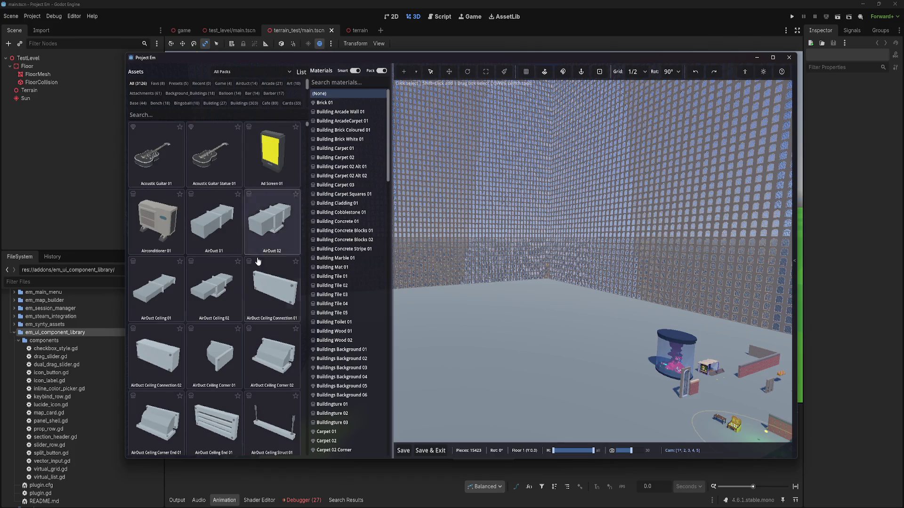
pyautogui.click(794, 215)
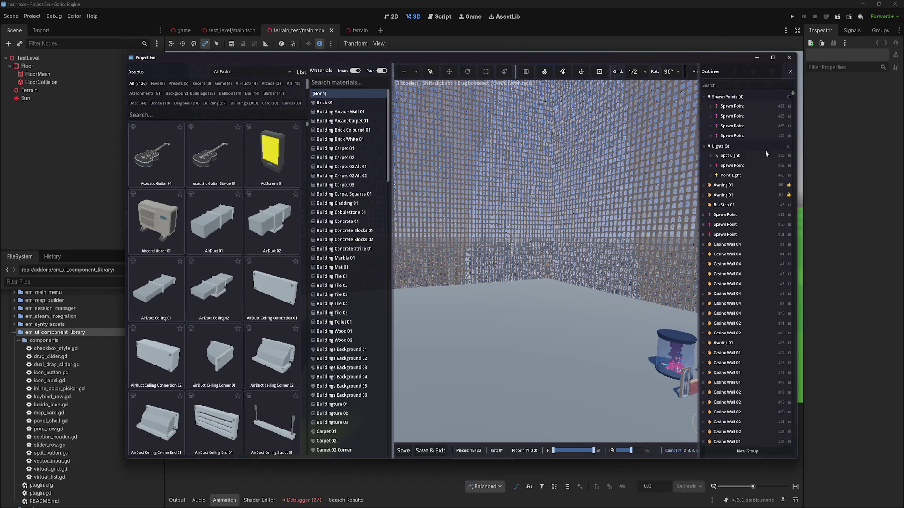
pyautogui.moveTo(793, 93)
pyautogui.mouseDown()
pyautogui.moveTo(775, 236)
pyautogui.moveTo(809, 442)
pyautogui.moveTo(815, 263)
pyautogui.moveTo(777, 366)
pyautogui.moveTo(778, 233)
pyautogui.moveTo(742, 417)
pyautogui.moveTo(729, 78)
pyautogui.moveTo(706, 198)
pyautogui.moveTo(688, 159)
pyautogui.moveTo(309, 132)
pyautogui.moveTo(307, 227)
pyautogui.moveTo(282, 242)
pyautogui.moveTo(289, 344)
pyautogui.moveTo(304, 224)
pyautogui.moveTo(301, 134)
pyautogui.moveTo(292, 246)
pyautogui.moveTo(297, 370)
pyautogui.moveTo(300, 139)
pyautogui.moveTo(308, 154)
pyautogui.moveTo(309, 141)
pyautogui.mouseUp()
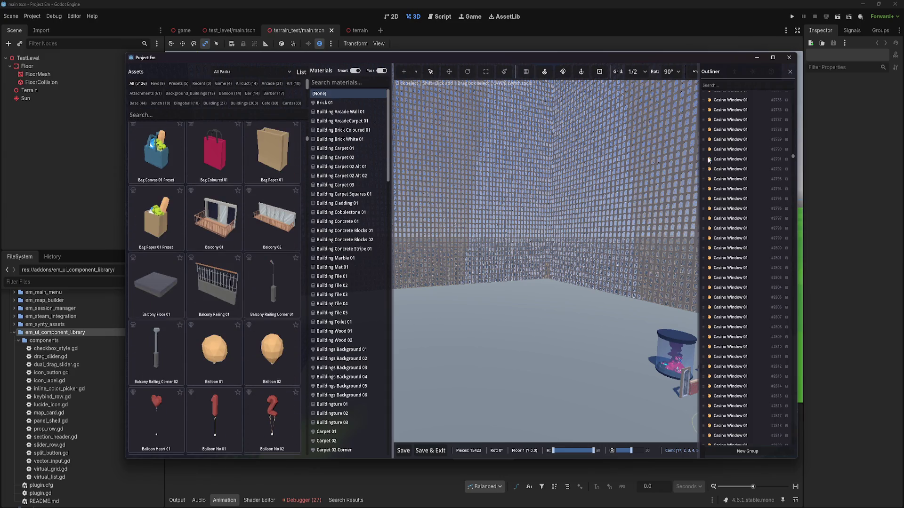
pyautogui.moveTo(794, 157); pyautogui.dragTo(785, 161)
pyautogui.scroll(3, 710, 93)
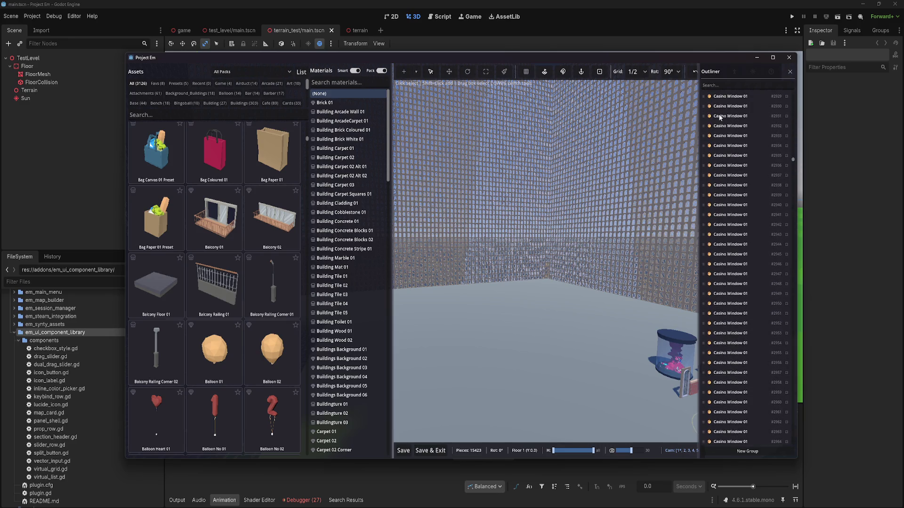
pyautogui.doubleClick(675, 59)
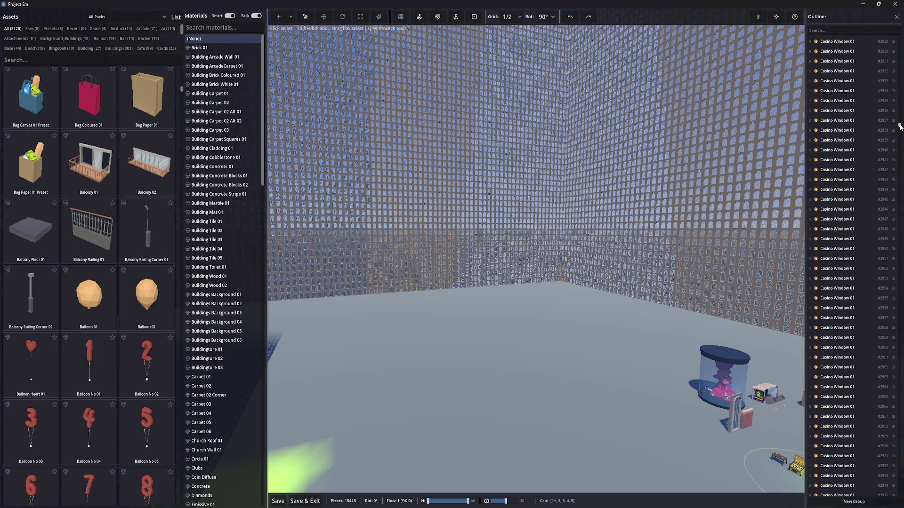
# Drag through the right-edge Outliner, then pick single window wall pieces and deselect them
pyautogui.moveTo(899, 126)
pyautogui.mouseDown()
pyautogui.moveTo(899, 318)
pyautogui.moveTo(828, 397)
pyautogui.mouseUp()
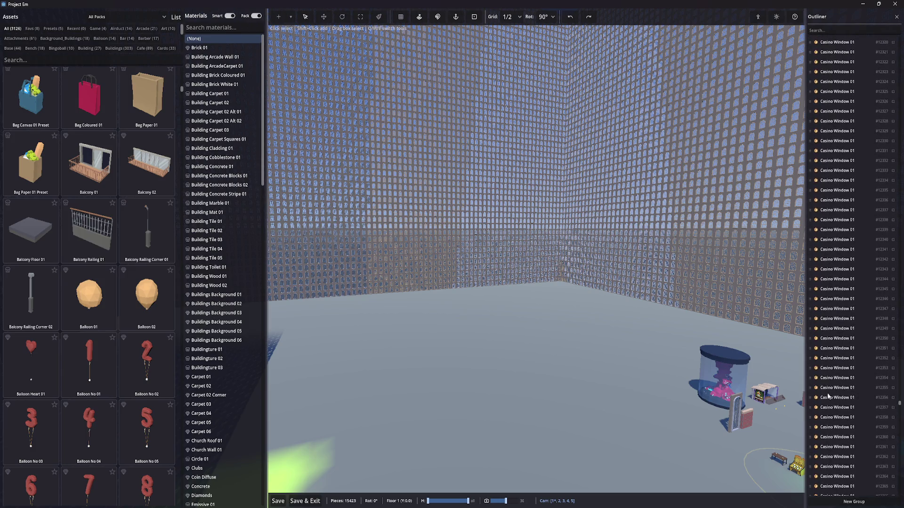
pyautogui.moveTo(899, 404)
pyautogui.mouseDown()
pyautogui.moveTo(887, 32)
pyautogui.moveTo(890, 66)
pyautogui.mouseUp()
pyautogui.moveTo(890, 172)
pyautogui.mouseDown()
pyautogui.moveTo(892, 19)
pyautogui.moveTo(843, 59)
pyautogui.mouseUp()
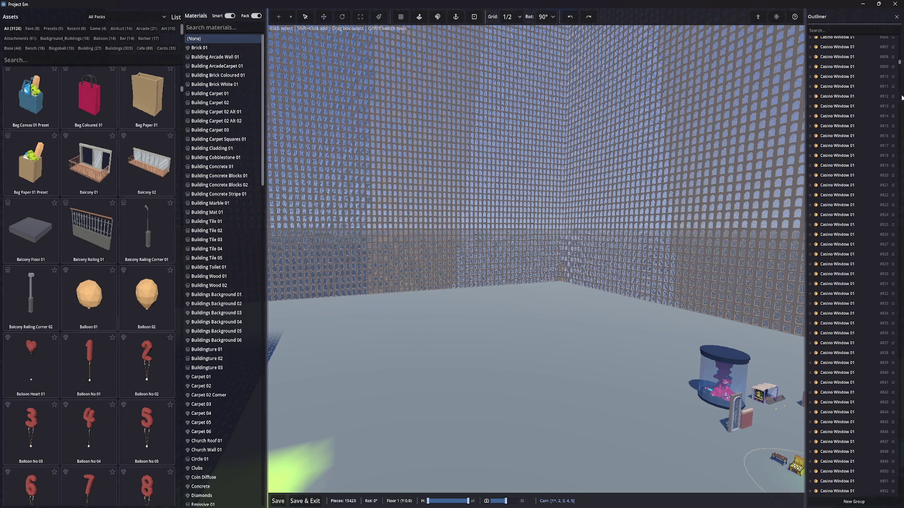
pyautogui.moveTo(900, 62)
pyautogui.mouseDown()
pyautogui.moveTo(899, 463)
pyautogui.moveTo(885, 22)
pyautogui.mouseUp()
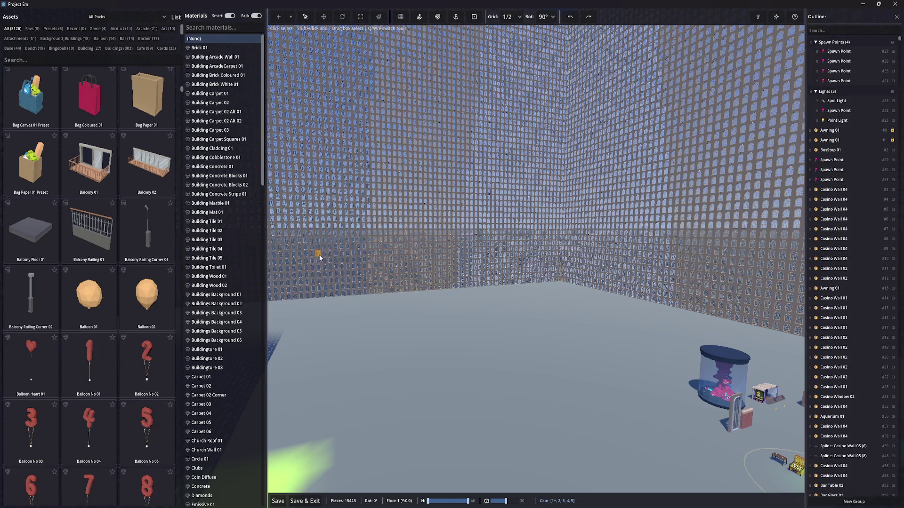
pyautogui.click(545, 103)
pyautogui.press('Escape')
pyautogui.click(368, 49)
pyautogui.moveTo(368, 50); pyautogui.dragTo(328, 330)
pyautogui.click(418, 188)
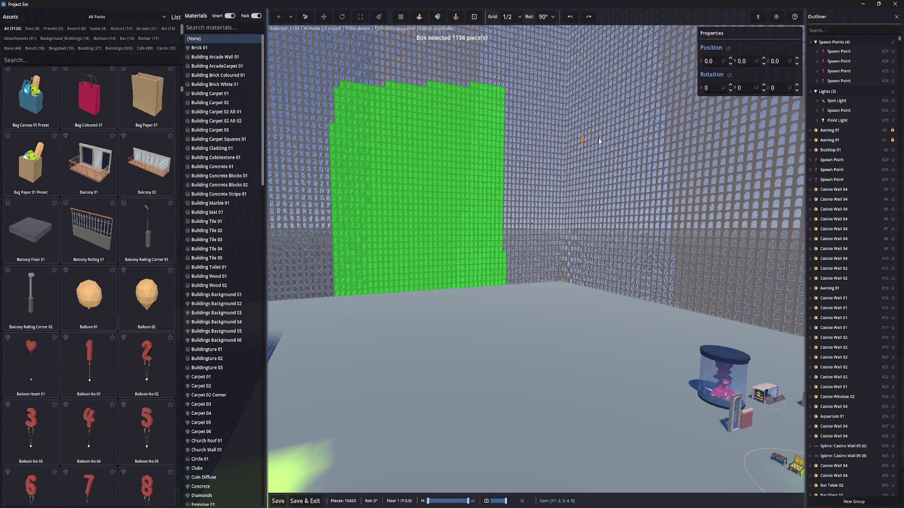
# Box-select large wall sections (4195 and 3356 pieces) and clear each selection
pyautogui.moveTo(625, 351)
pyautogui.mouseDown()
pyautogui.moveTo(335, 60)
pyautogui.moveTo(620, 444)
pyautogui.mouseUp()
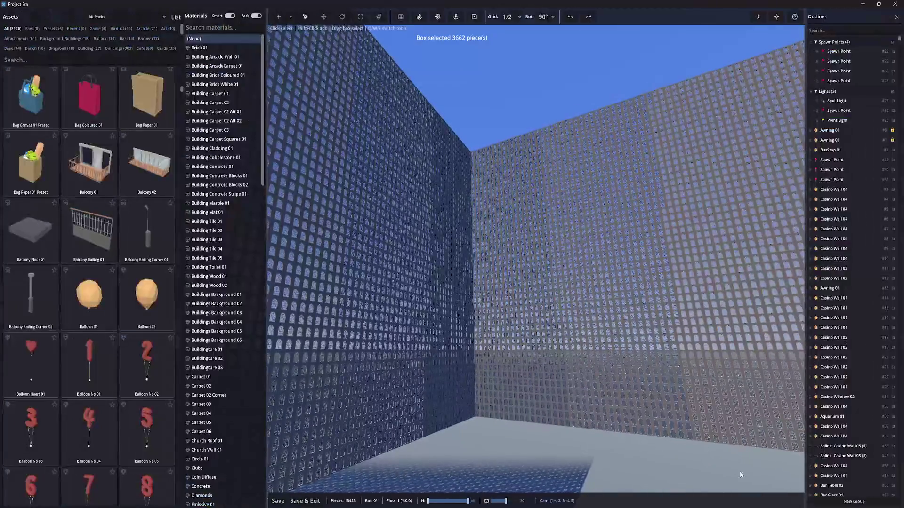
pyautogui.moveTo(318, 71); pyautogui.dragTo(446, 270)
pyautogui.click(446, 269)
pyautogui.moveTo(391, 468)
pyautogui.mouseDown()
pyautogui.moveTo(591, 137)
pyautogui.moveTo(707, 66)
pyautogui.mouseUp()
pyautogui.press('Escape')
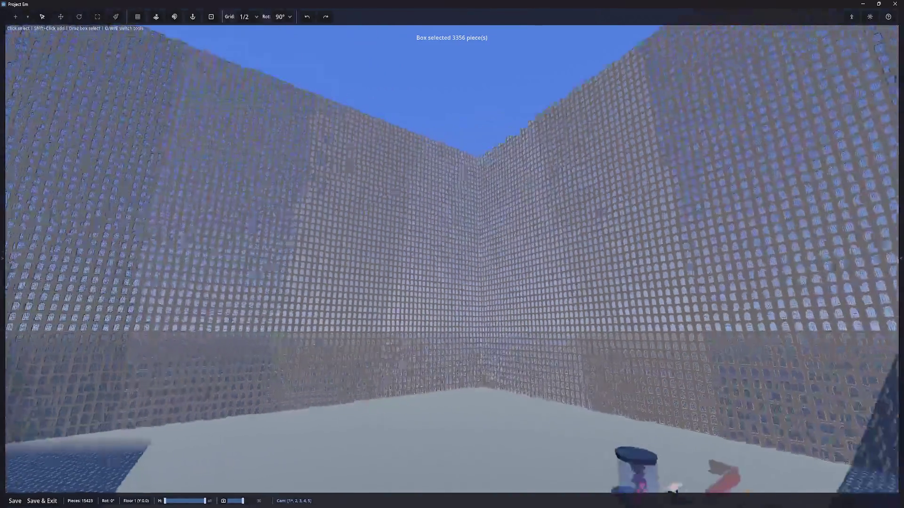
# Hide the side panels with Tab, clear a 4437-piece selection, pull back, and save the map
pyautogui.press('Tab')
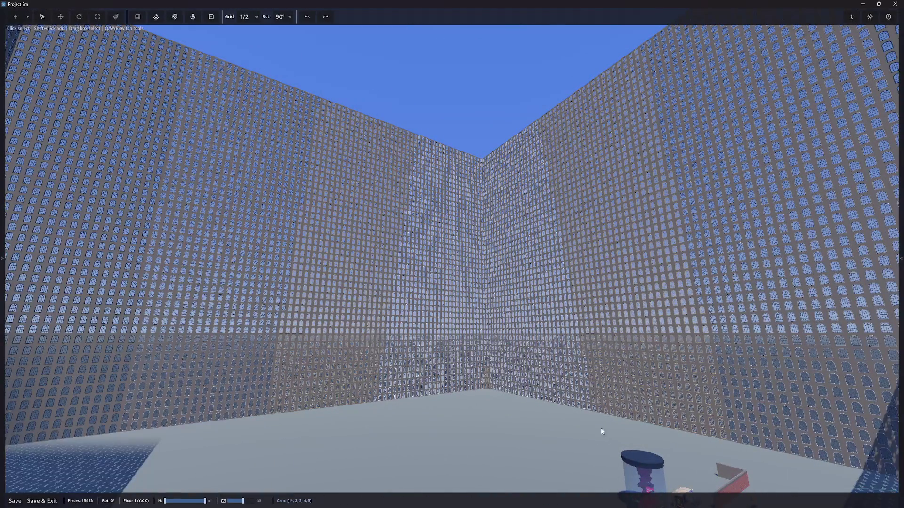
pyautogui.moveTo(600, 428); pyautogui.dragTo(172, 52)
pyautogui.click(427, 442)
pyautogui.press('s')
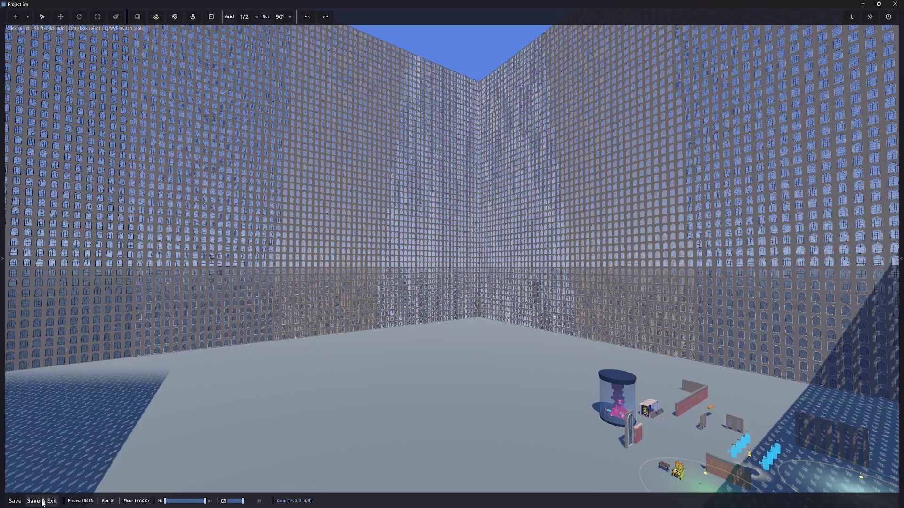
pyautogui.click(42, 501)
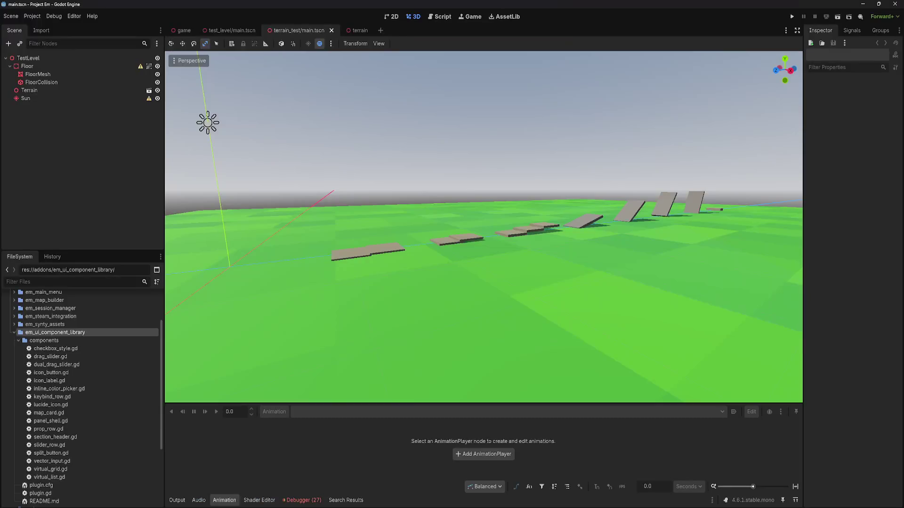
# Check virtual_grid.gd and virtual_list.gd, then collapse the components and em_ui_component_library folders
pyautogui.click(54, 470)
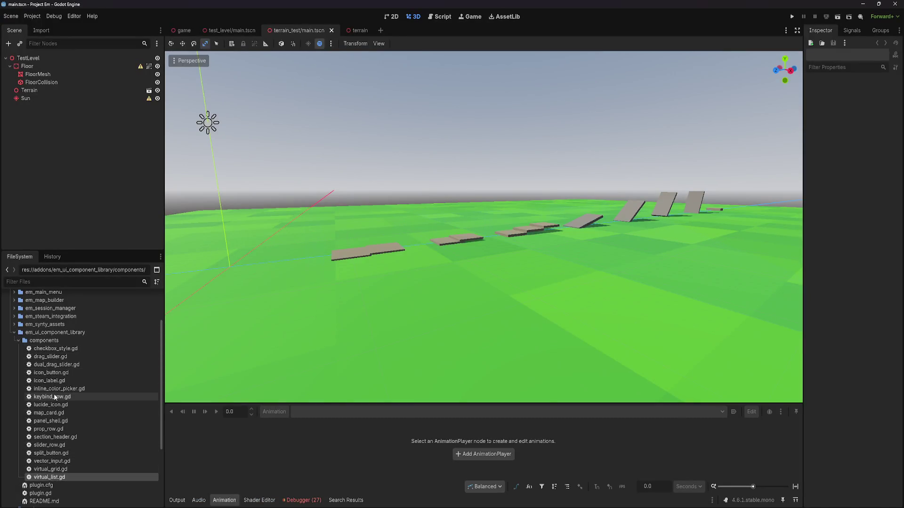
pyautogui.click(52, 476)
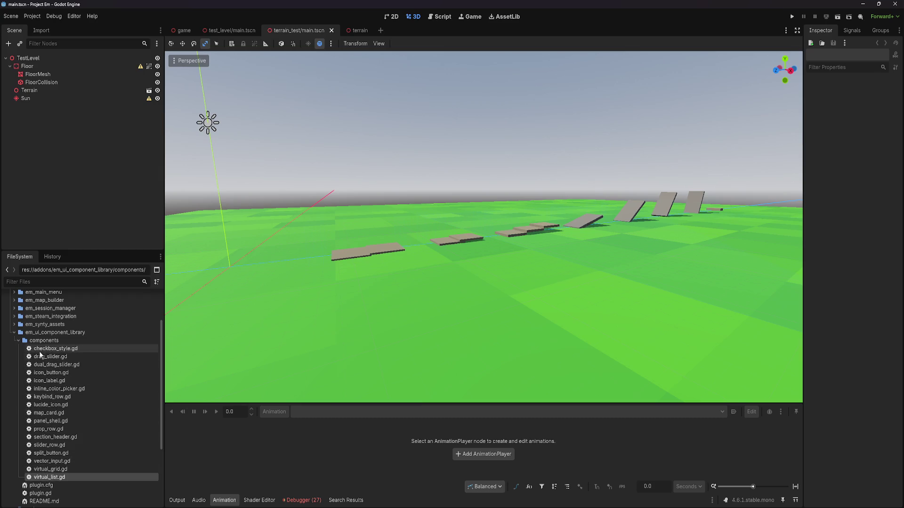
pyautogui.click(18, 340)
pyautogui.click(17, 372)
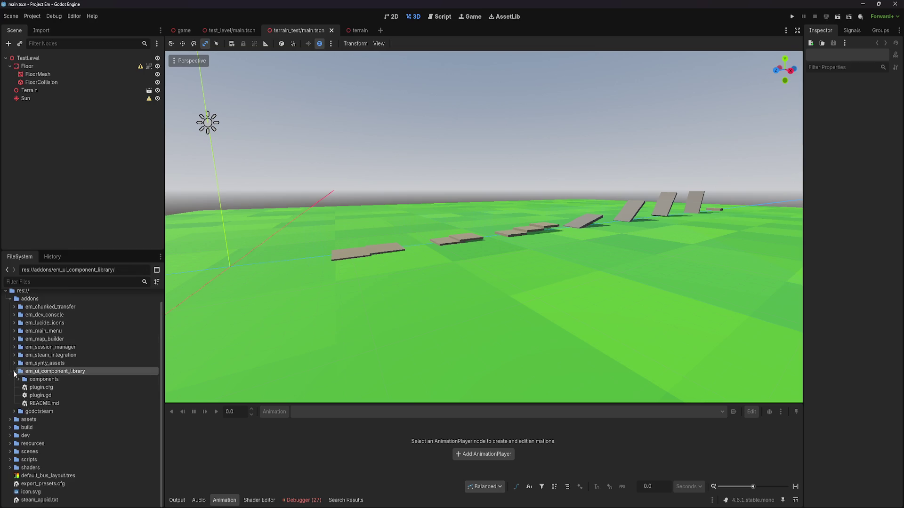
pyautogui.click(14, 371)
pyautogui.click(62, 329)
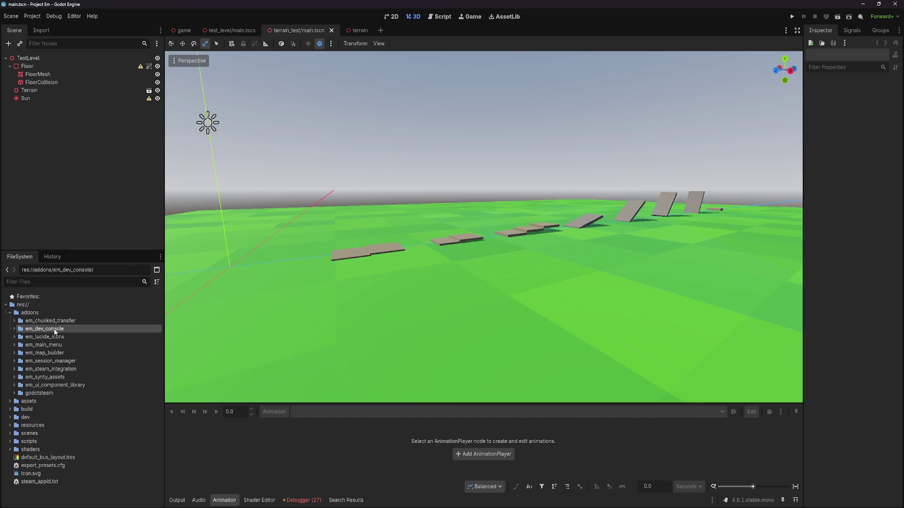
pyautogui.click(42, 324)
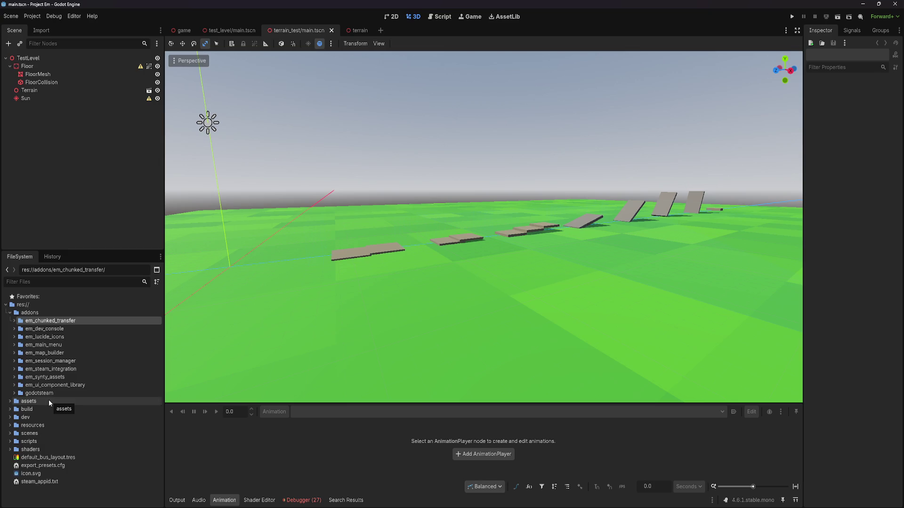
# Expand assets and select MaterialList_PolygonCasino.txt, MaterialList_PolygonGeneric.txt and the em_synty_assets folder
pyautogui.click(10, 401)
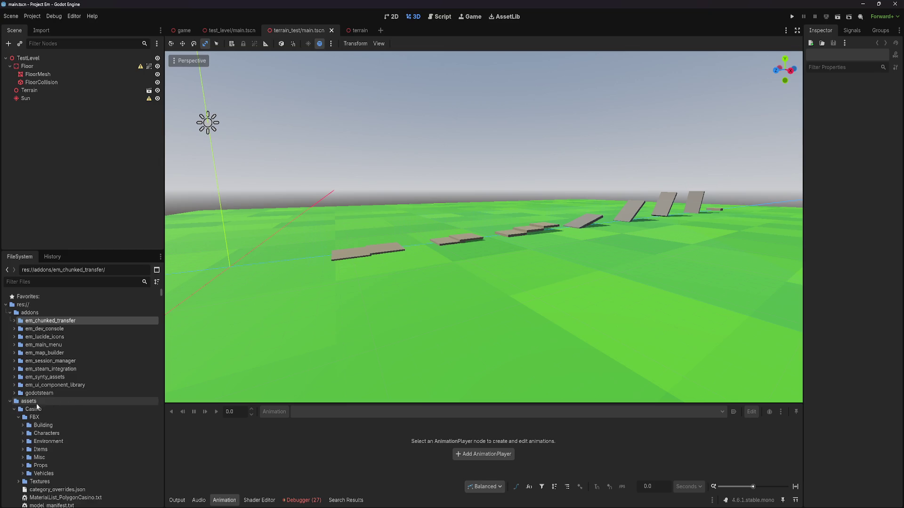
pyautogui.click(18, 417)
pyautogui.scroll(-3, 50, 410)
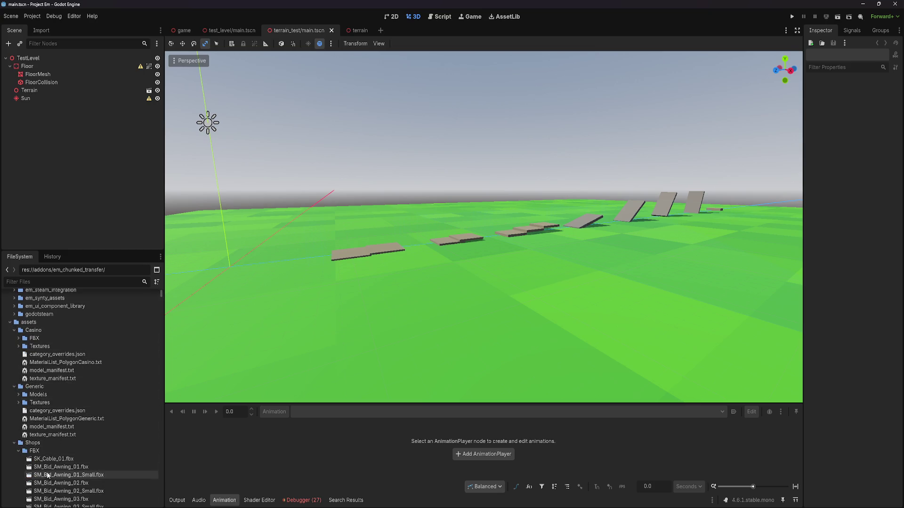
pyautogui.click(55, 364)
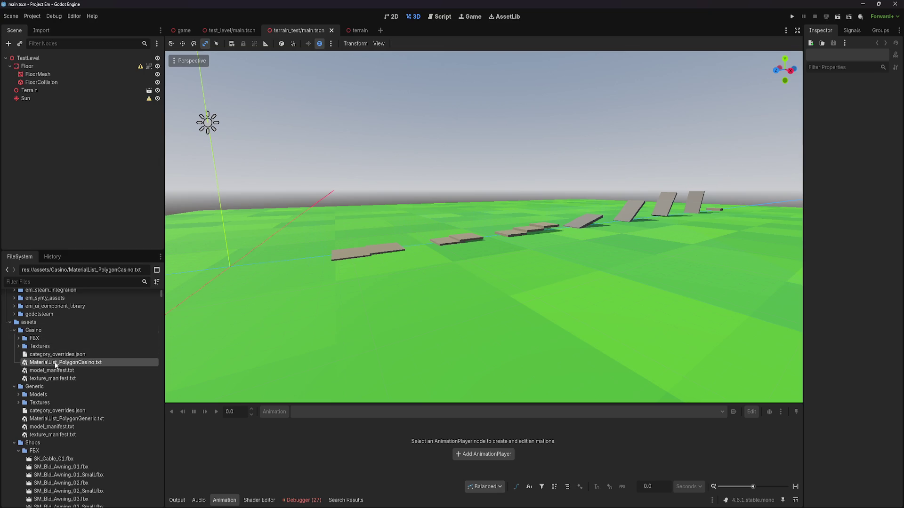
pyautogui.click(56, 419)
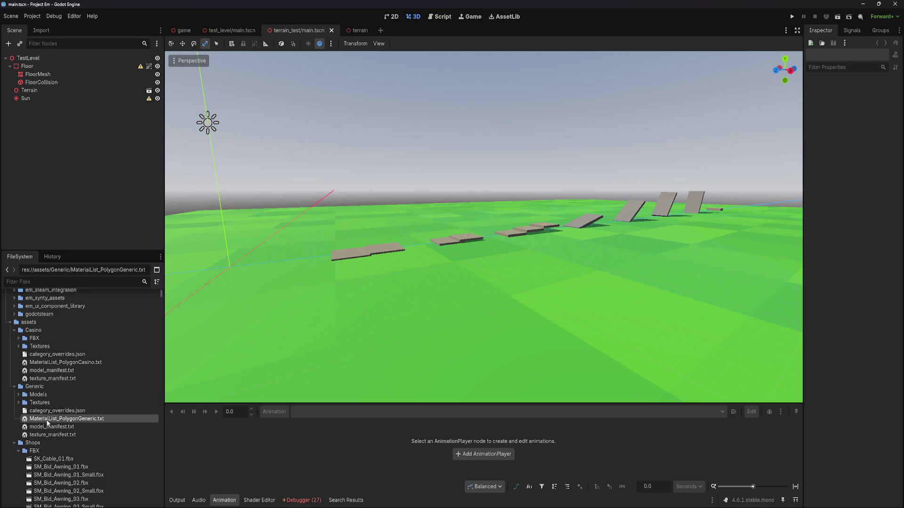
pyautogui.scroll(5, 56, 379)
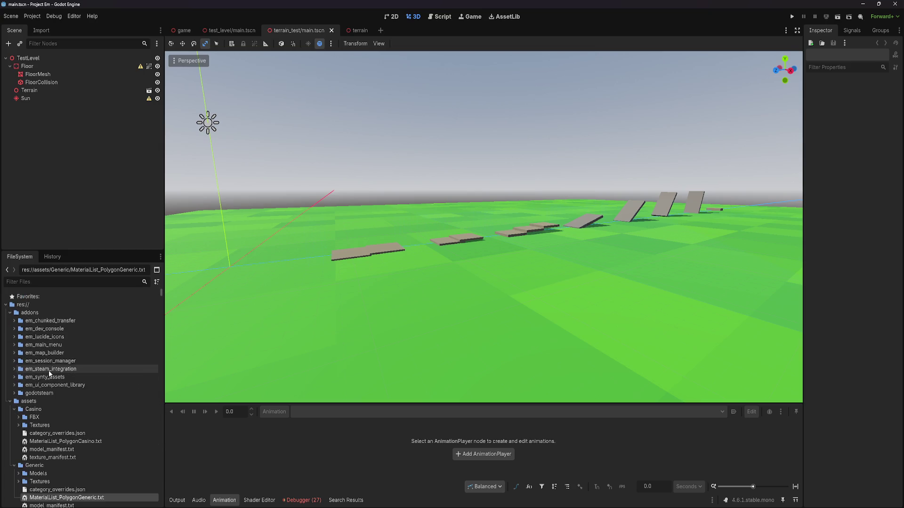
pyautogui.click(49, 378)
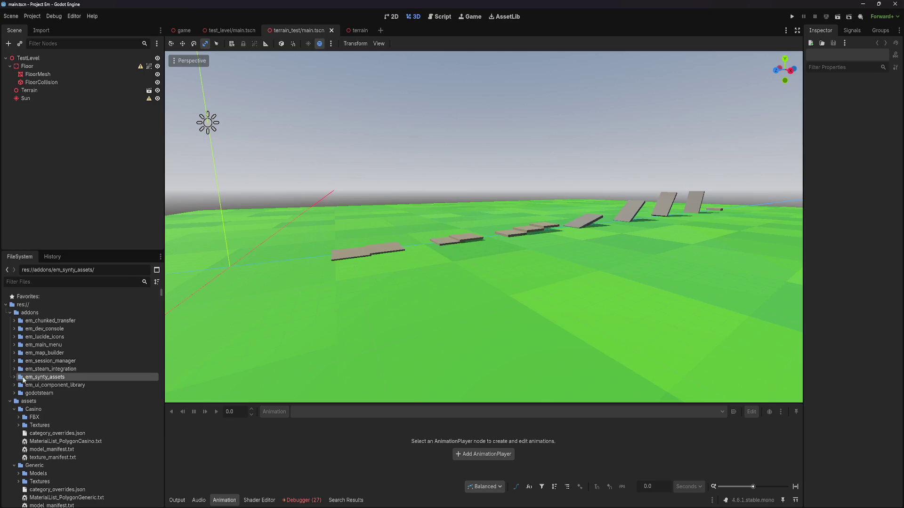
pyautogui.scroll(-3, 49, 380)
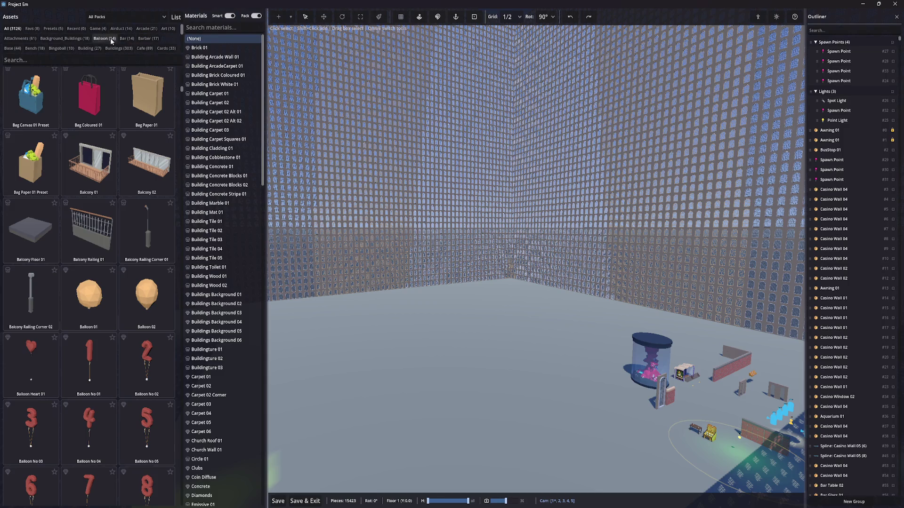
# Browse the Building, character, Unreal character and Clothes (88) asset categories
pyautogui.scroll(-1, 136, 39)
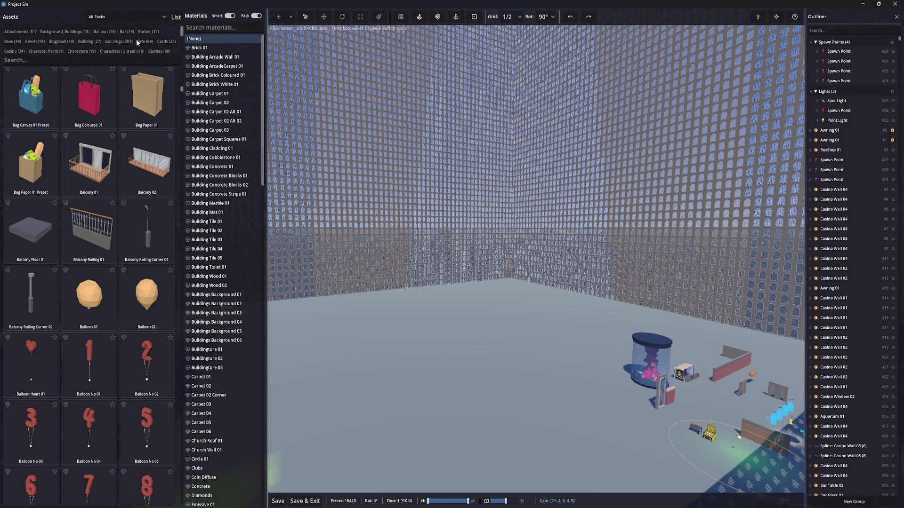
pyautogui.click(95, 36)
pyautogui.click(78, 45)
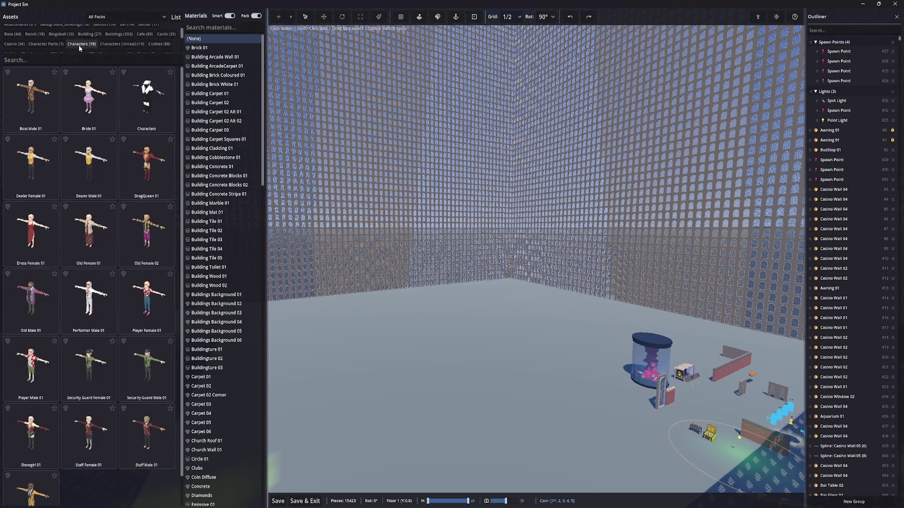
pyautogui.click(104, 46)
pyautogui.click(151, 44)
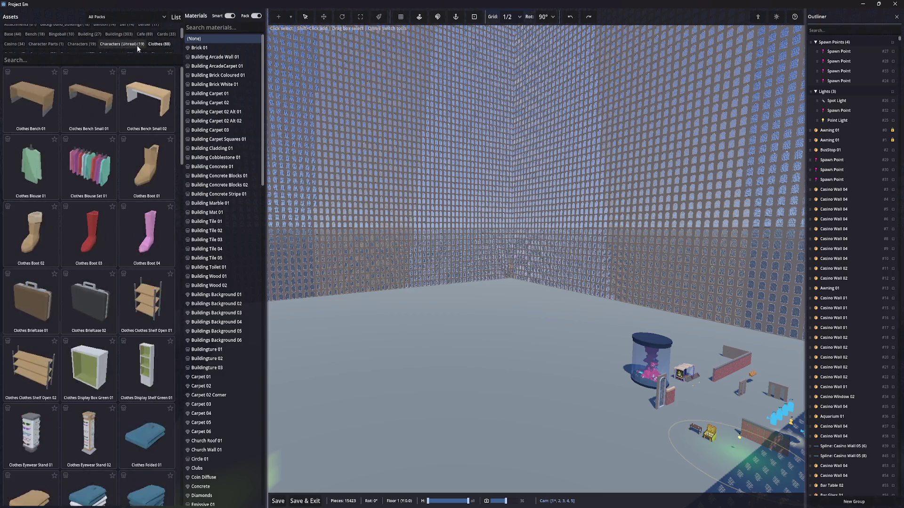
pyautogui.scroll(-5, 110, 146)
pyautogui.scroll(-10, 110, 147)
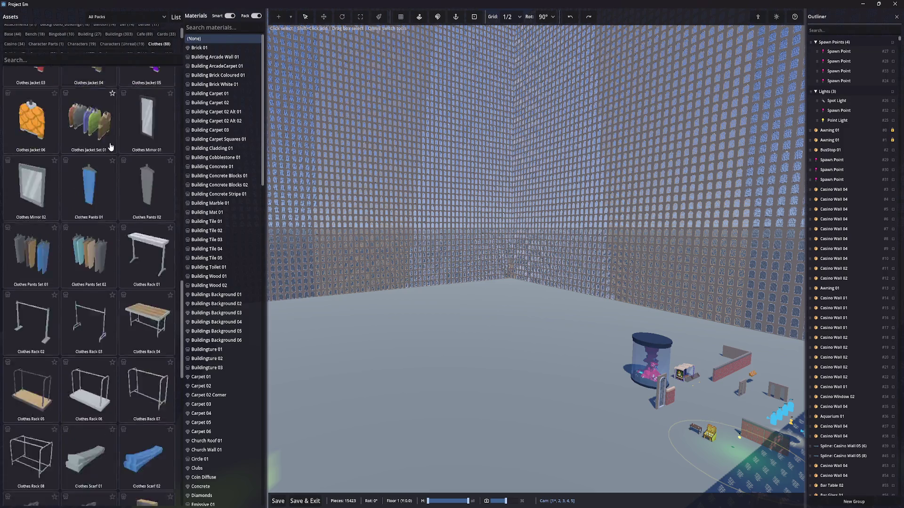
# Limit the asset browser to the Shops pack and scroll through its Food (298) assets
pyautogui.click(109, 16)
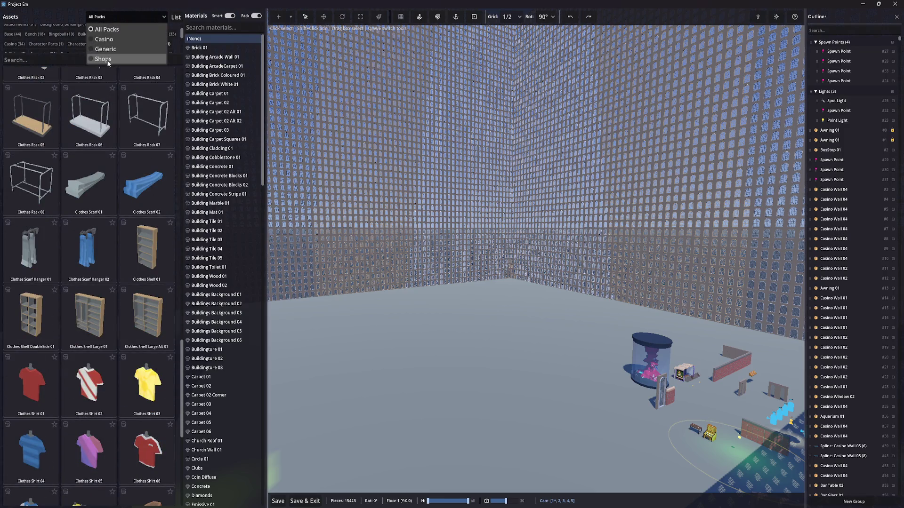
pyautogui.click(103, 58)
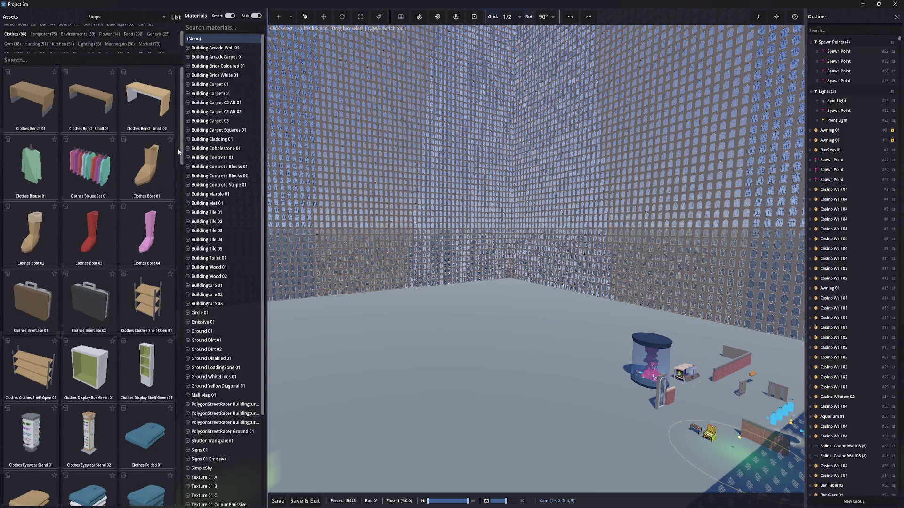
pyautogui.scroll(3, 37, 41)
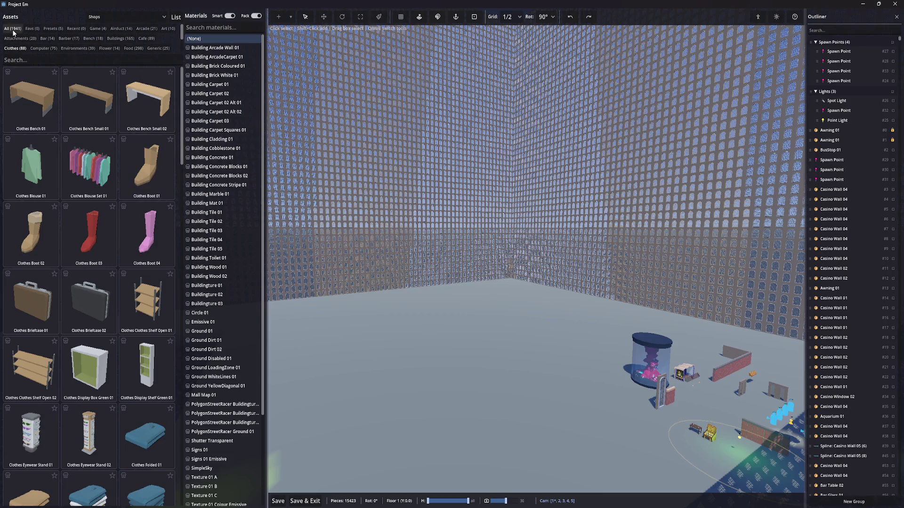
pyautogui.click(13, 29)
pyautogui.click(132, 49)
pyautogui.scroll(-10, 131, 167)
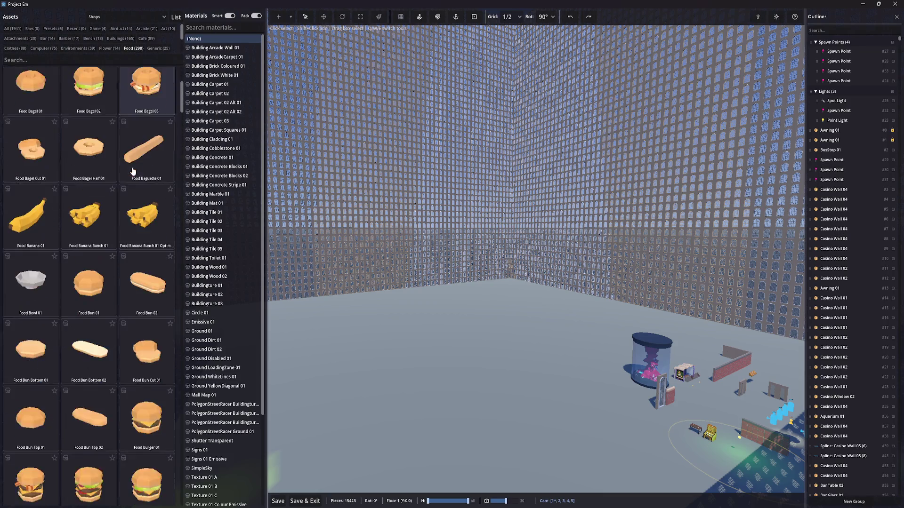
pyautogui.scroll(-10, 130, 170)
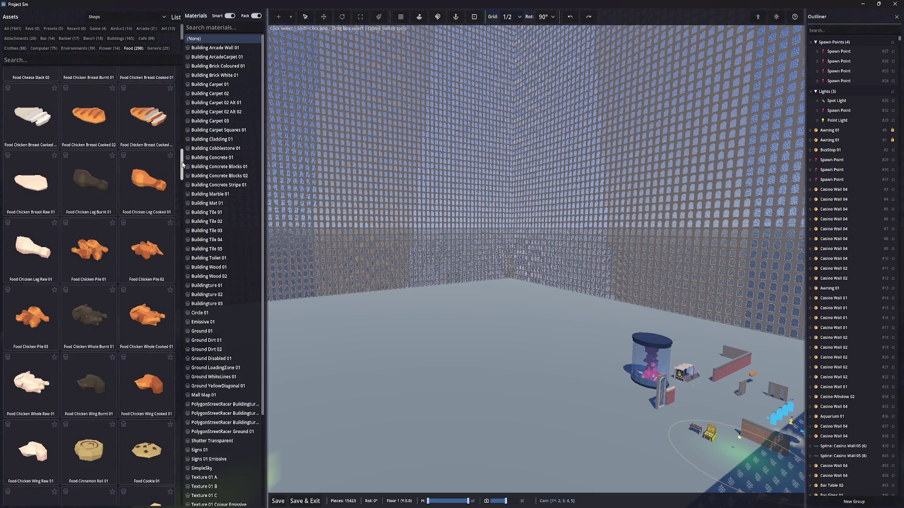
pyautogui.moveTo(267, 168); pyautogui.dragTo(381, 168)
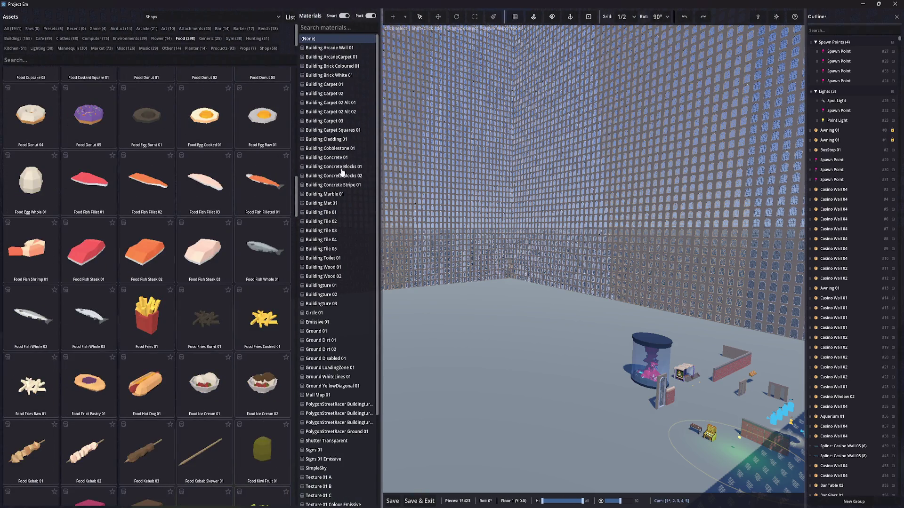
pyautogui.moveTo(297, 185)
pyautogui.mouseDown()
pyautogui.moveTo(308, 315)
pyautogui.moveTo(303, 437)
pyautogui.mouseUp()
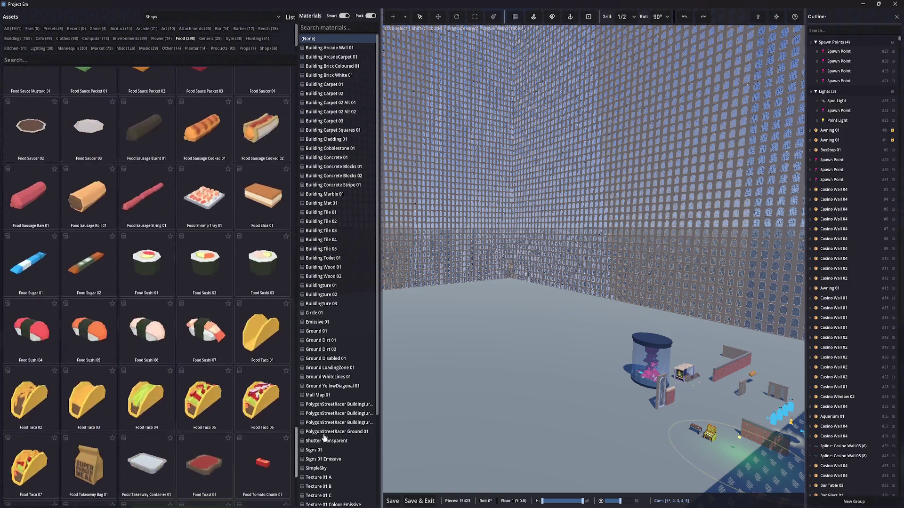
# Scroll through the Market, Products and Kitchen categories, then save and leave the map builder
pyautogui.click(100, 49)
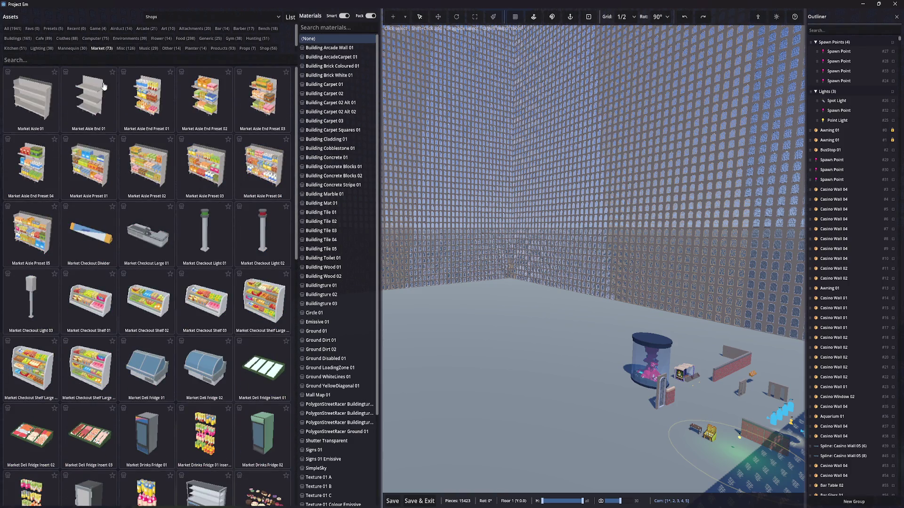
pyautogui.scroll(-5, 150, 198)
pyautogui.scroll(-3, 149, 195)
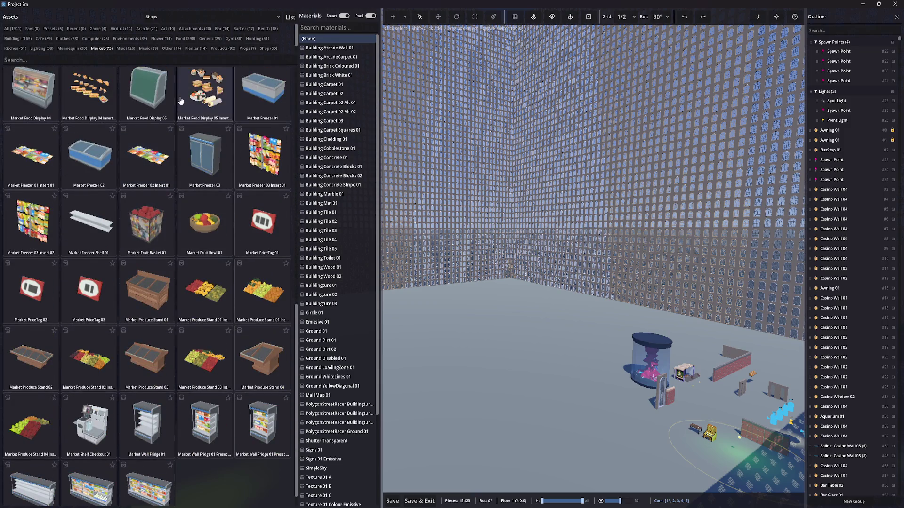
pyautogui.click(214, 50)
pyautogui.scroll(-12, 181, 207)
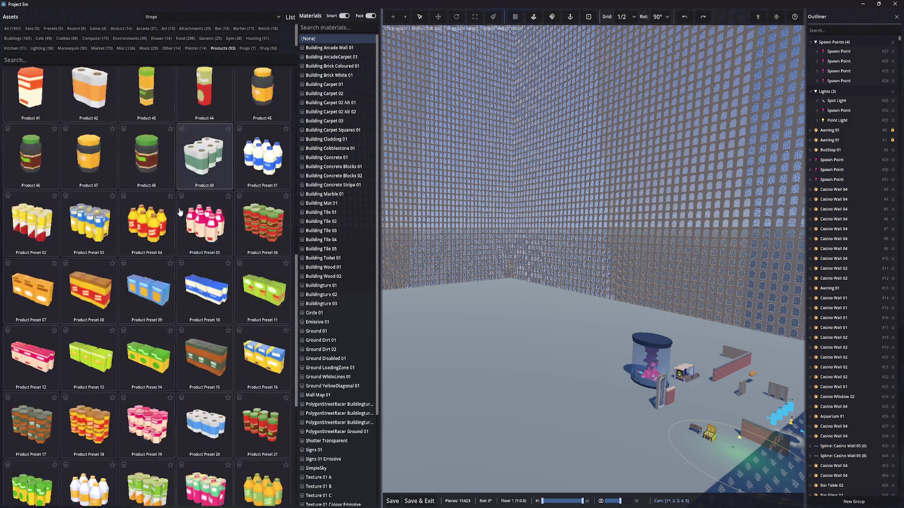
pyautogui.click(15, 49)
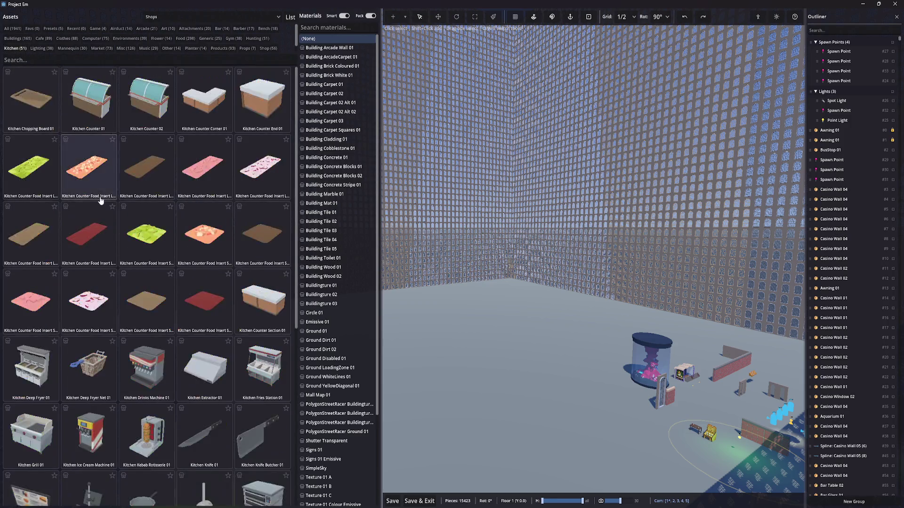
pyautogui.scroll(-5, 100, 197)
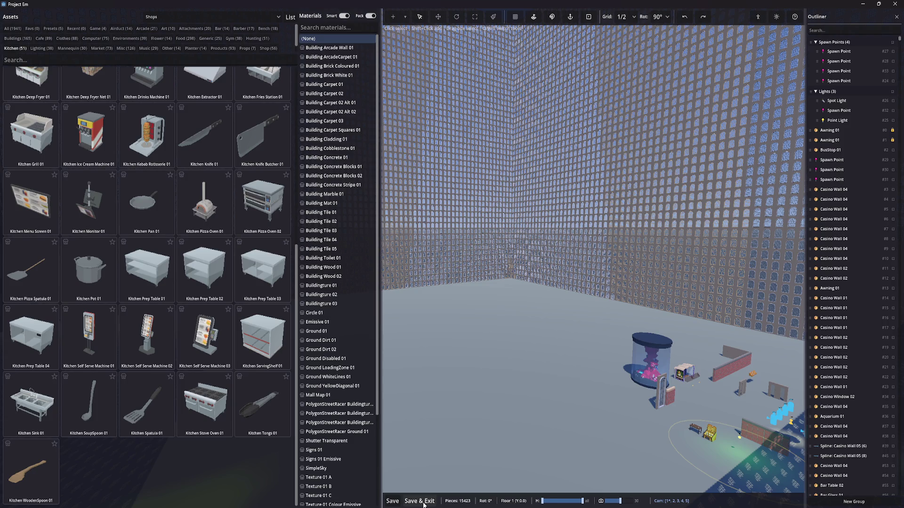
pyautogui.click(423, 504)
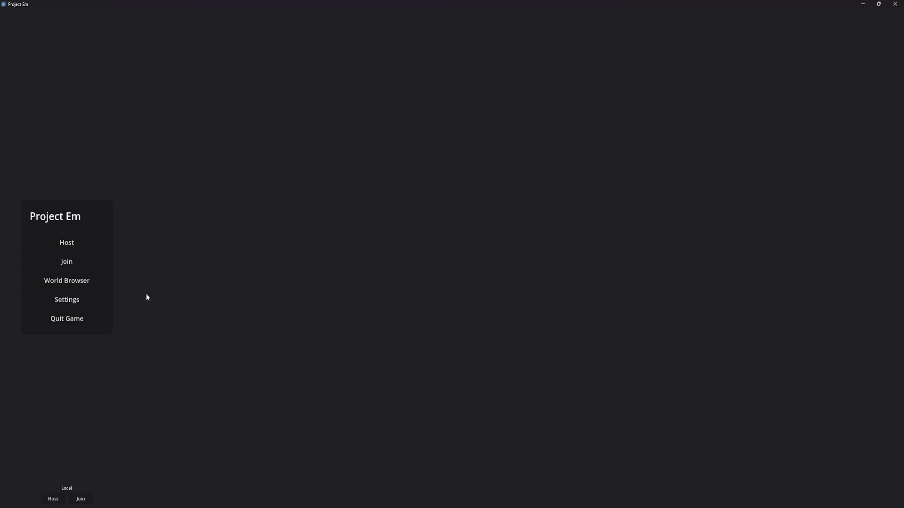
# Host a new match and cycle through the rifle, axe and pistol with keys 1-3
pyautogui.click(50, 499)
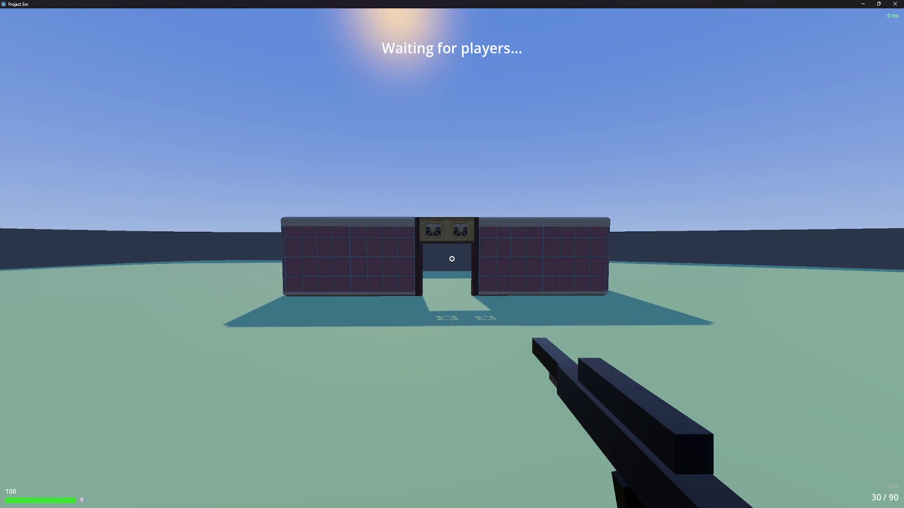
pyautogui.press('2')
pyautogui.press('3')
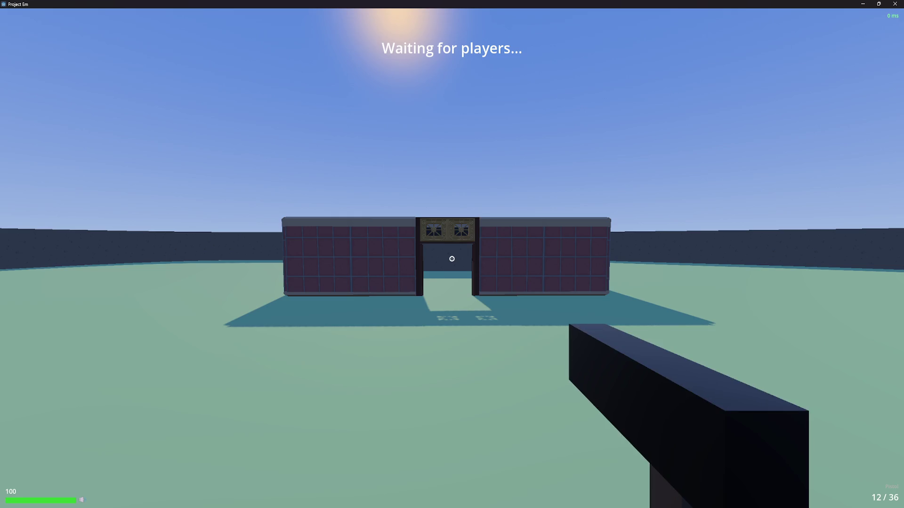
pyautogui.press('2')
pyautogui.press('3')
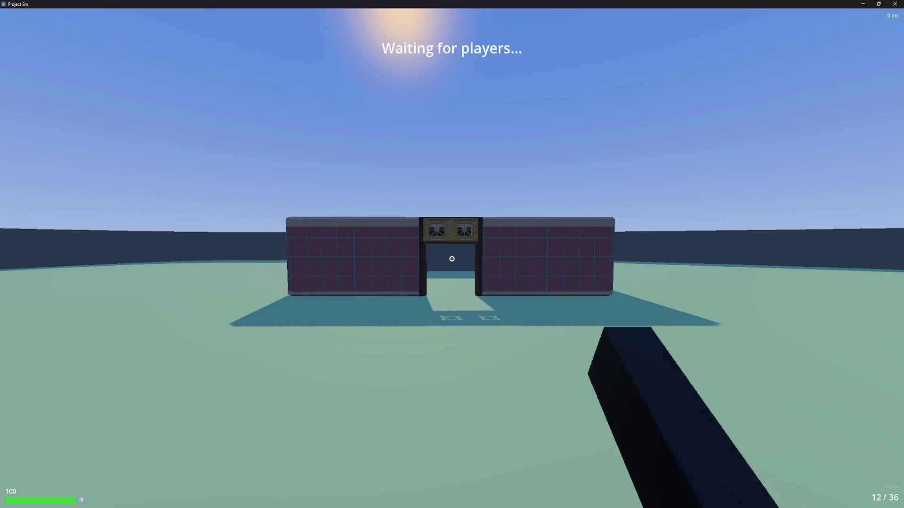
pyautogui.press('2')
pyautogui.press('1')
pyautogui.press('2')
pyautogui.press('1')
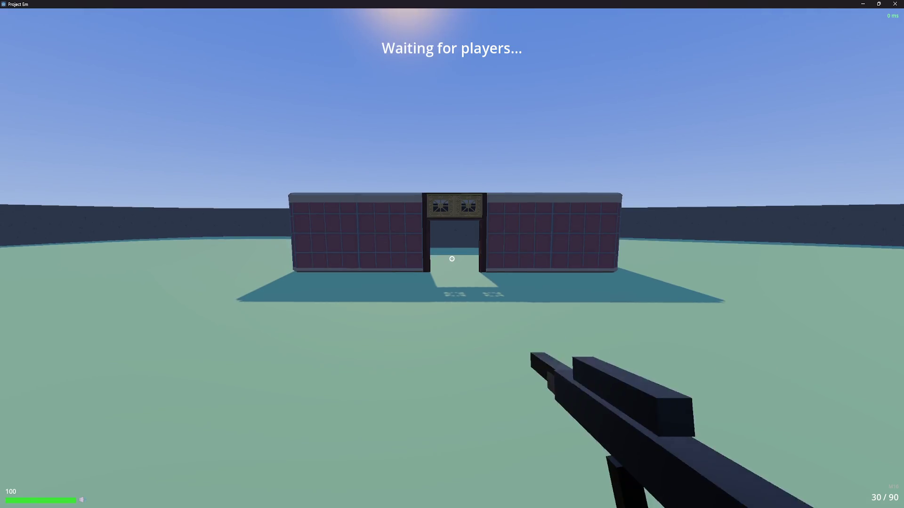
pyautogui.press('3')
pyautogui.press('2')
pyautogui.press('1')
# Fire the rifle and pistol at the gate wall, reloading between bursts
pyautogui.click(452, 258)
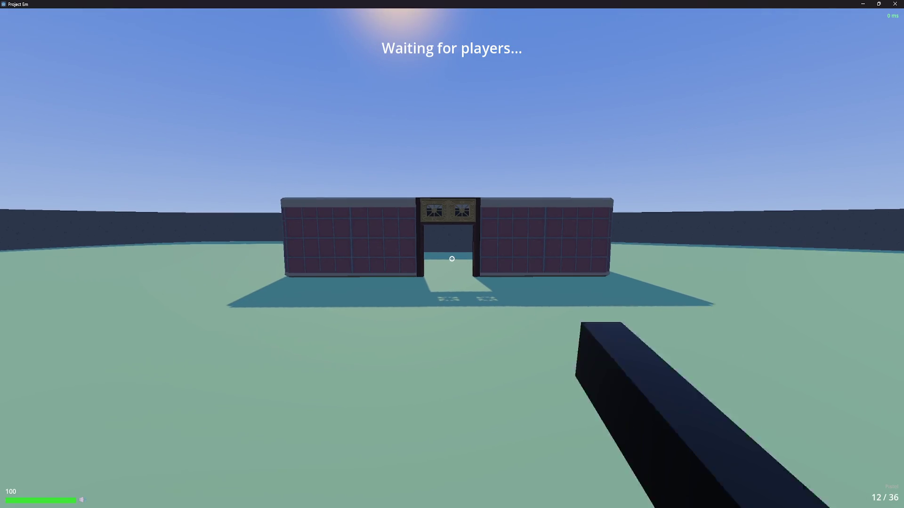
pyautogui.click(452, 259)
pyautogui.click(452, 259)
pyautogui.press('3')
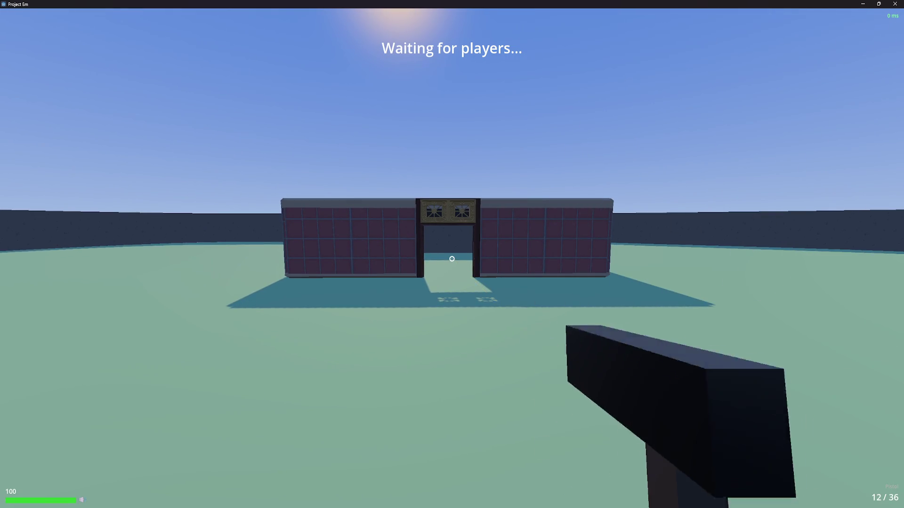
pyautogui.click(451, 259)
pyautogui.click(451, 259)
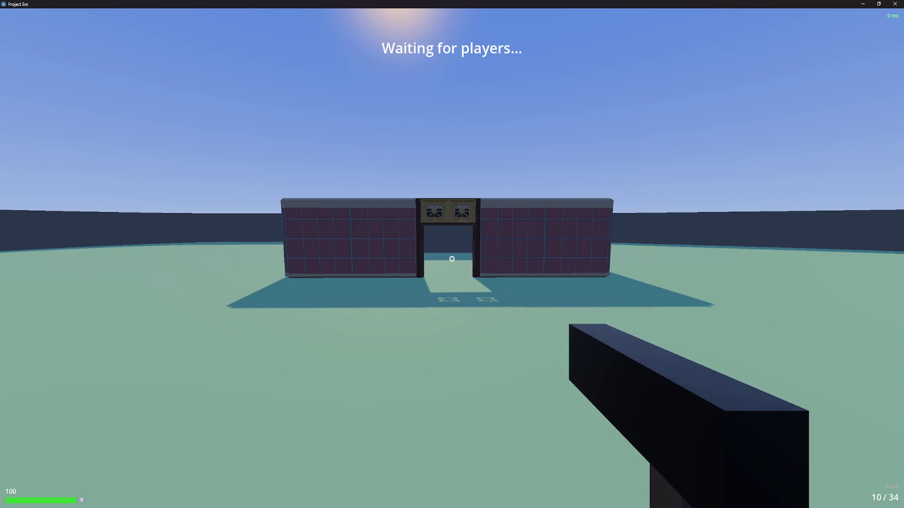
pyautogui.click(452, 259)
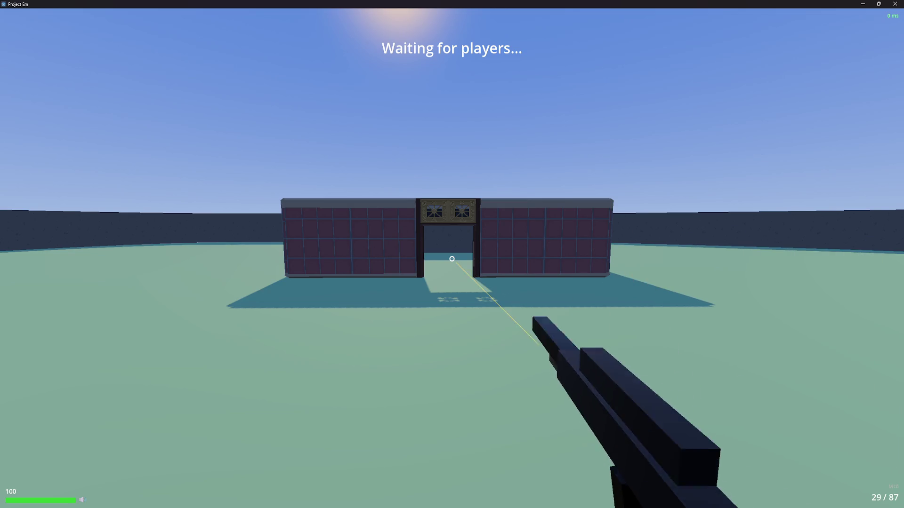
pyautogui.press('r')
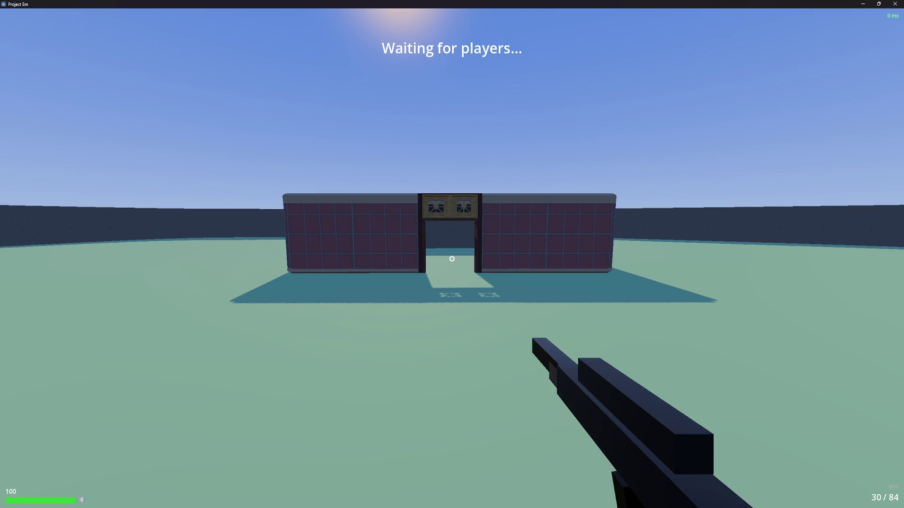
pyautogui.press('w')
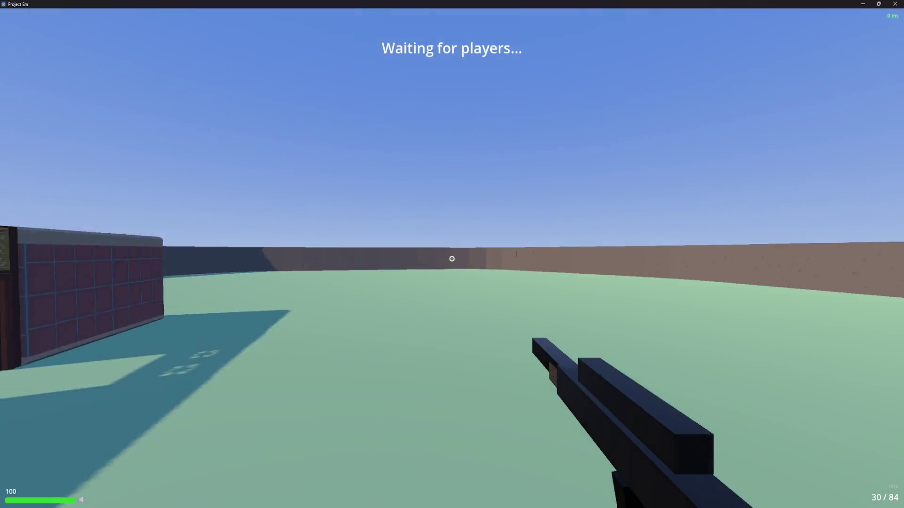
pyautogui.click(452, 258)
pyautogui.click(452, 259)
pyautogui.click(452, 259)
pyautogui.click(452, 259)
pyautogui.press('r')
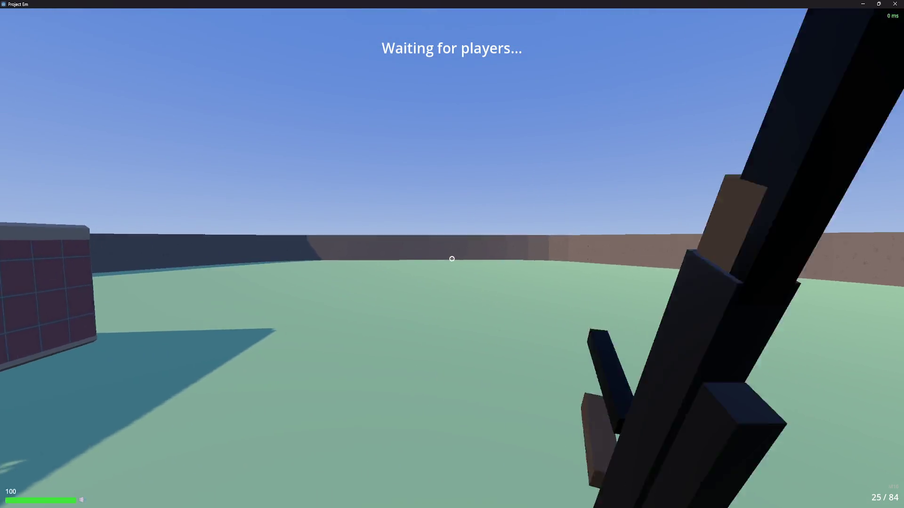
pyautogui.click(451, 259)
pyautogui.click(452, 259)
pyautogui.press('2')
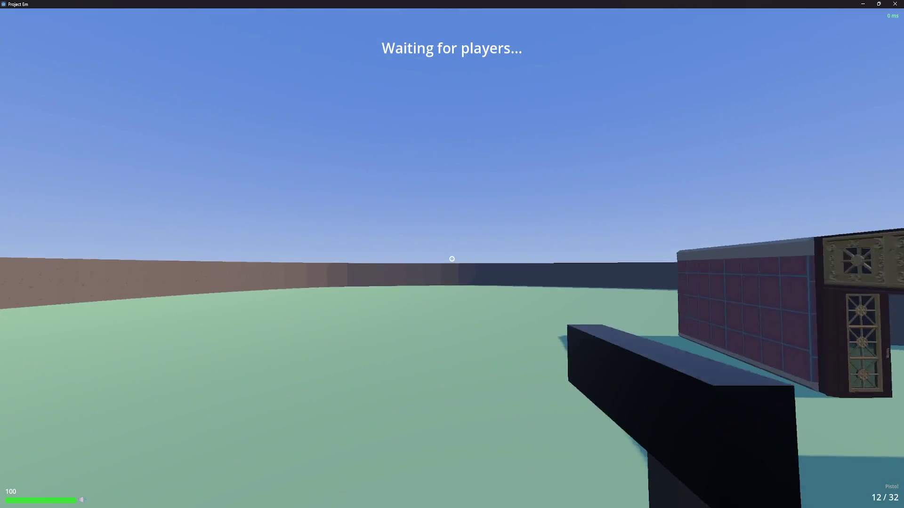
pyautogui.click(451, 259)
pyautogui.click(452, 259)
pyautogui.click(452, 259)
pyautogui.click(452, 258)
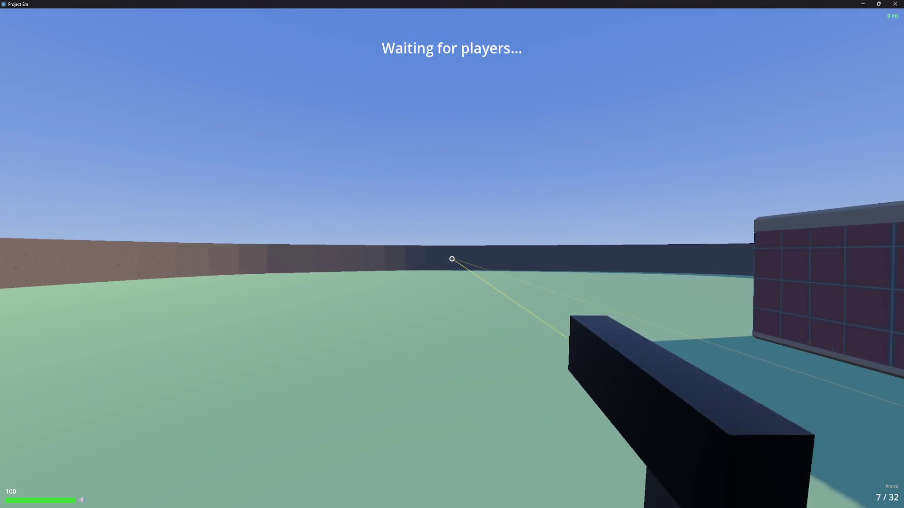
pyautogui.click(452, 259)
pyautogui.click(452, 259)
pyautogui.press('r')
# Try the Paxel, then shoot the brown wall with the pistol and the brick structure with the rifle
pyautogui.press('3')
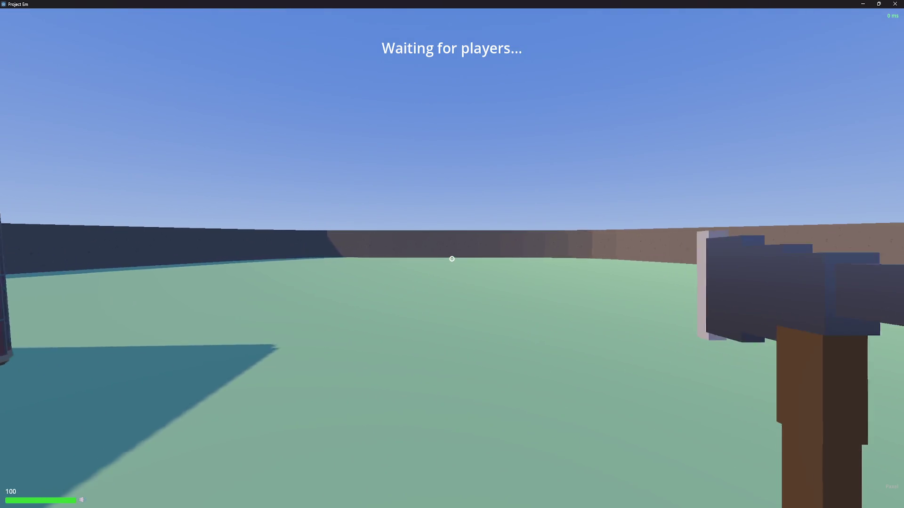
pyautogui.press('2')
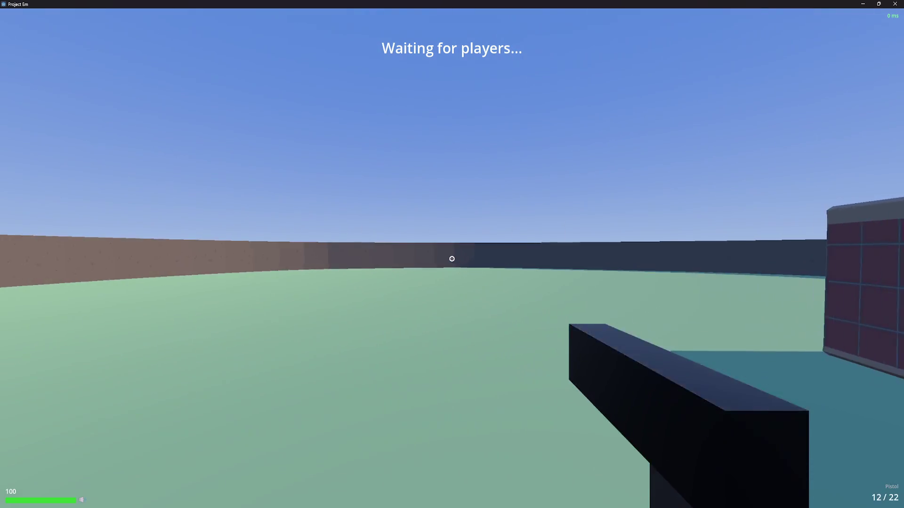
pyautogui.click(452, 259)
pyautogui.click(451, 259)
pyautogui.click(452, 259)
pyautogui.press('r')
pyautogui.click(452, 259)
pyautogui.click(452, 258)
pyautogui.click(452, 259)
pyautogui.click(452, 259)
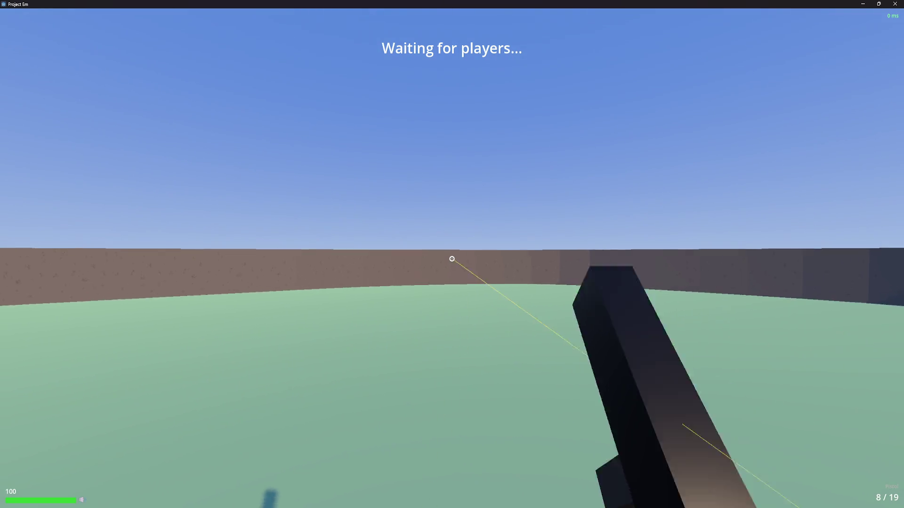
pyautogui.click(451, 259)
pyautogui.click(451, 259)
pyautogui.press('r')
pyautogui.press('3')
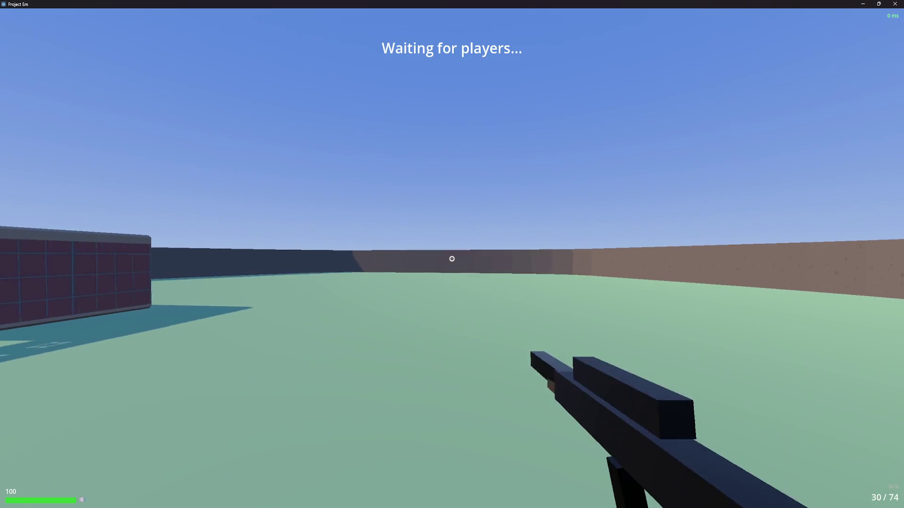
pyautogui.click(452, 259)
pyautogui.click(452, 259)
pyautogui.click(452, 259)
pyautogui.click(452, 259)
pyautogui.click(452, 259)
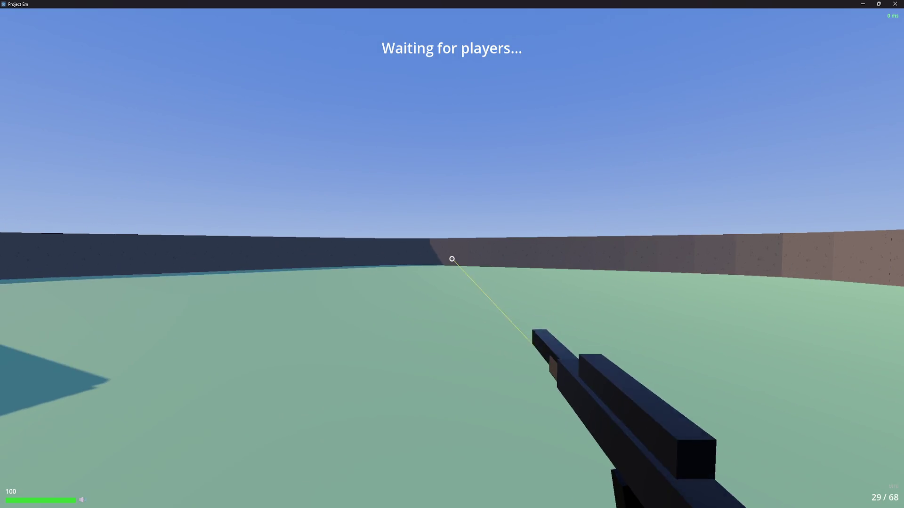
pyautogui.press('r')
pyautogui.click(452, 259)
pyautogui.click(452, 259)
pyautogui.click(452, 259)
# Disconnect from the match through the pause menu and quit back to the Godot editor
pyautogui.press('r')
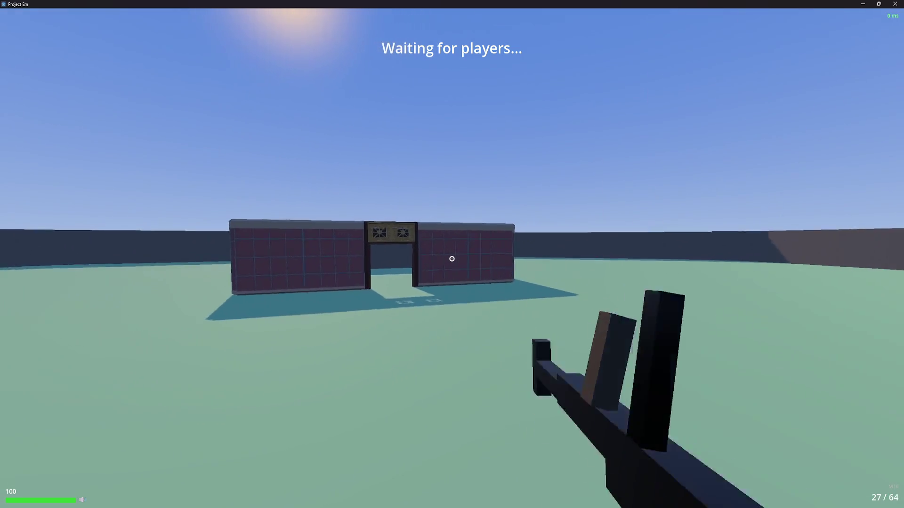
pyautogui.press('Escape')
pyautogui.click(66, 261)
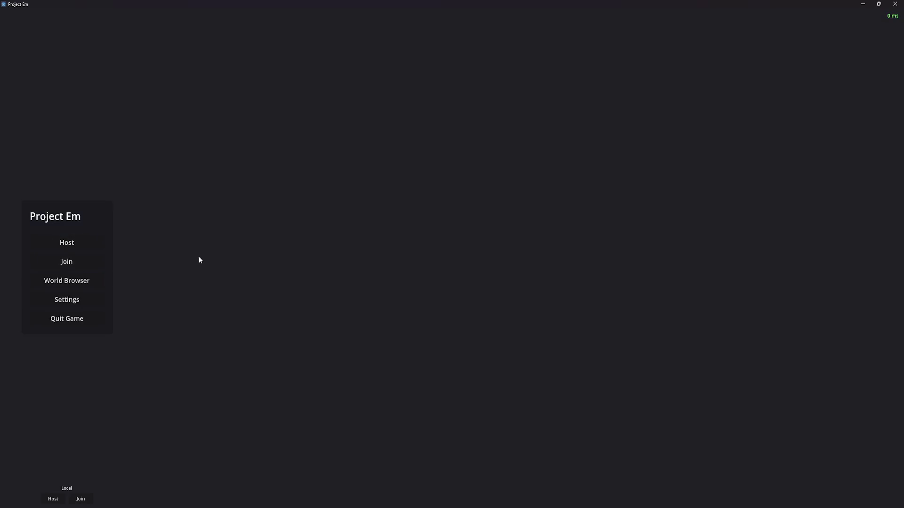
pyautogui.click(895, 4)
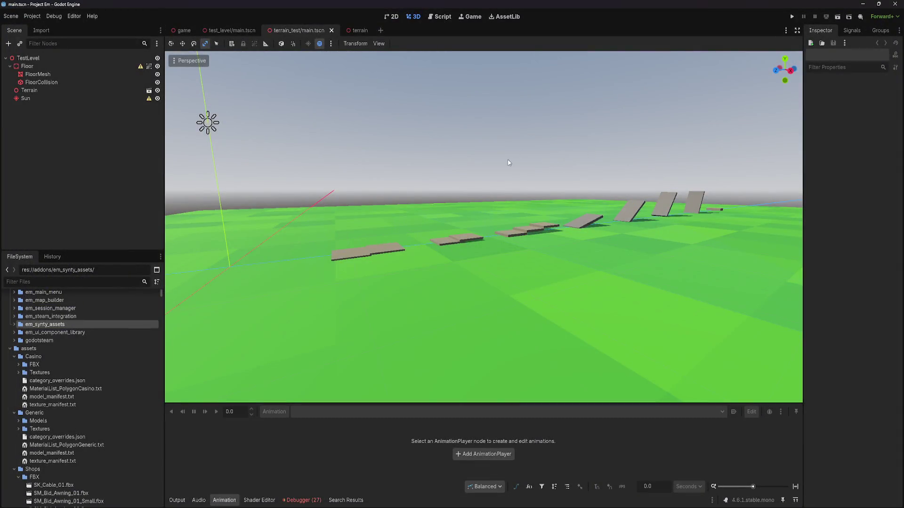
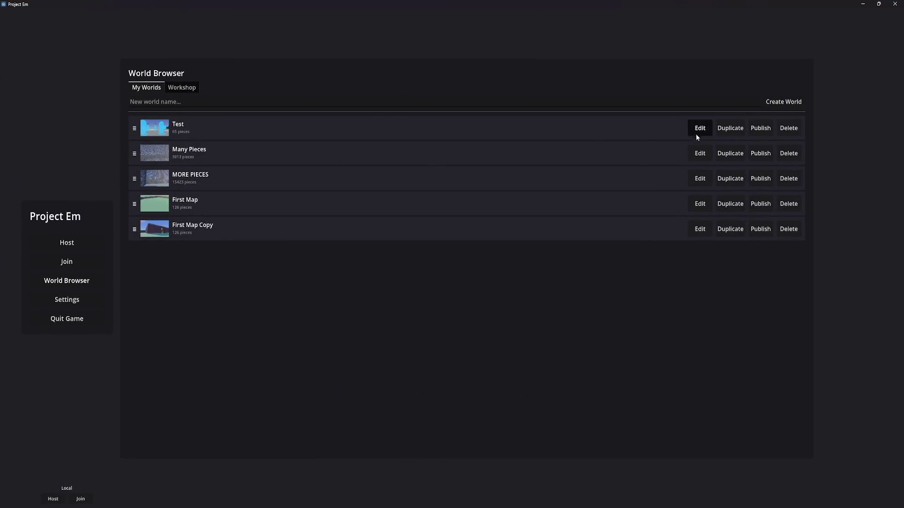
# Open the Test world in the editor and show the floor grid
pyautogui.click(700, 128)
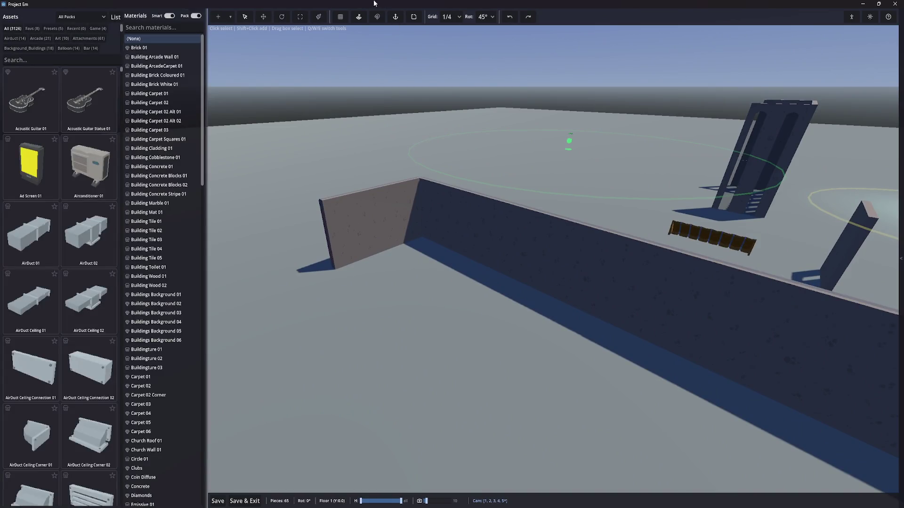
pyautogui.click(340, 16)
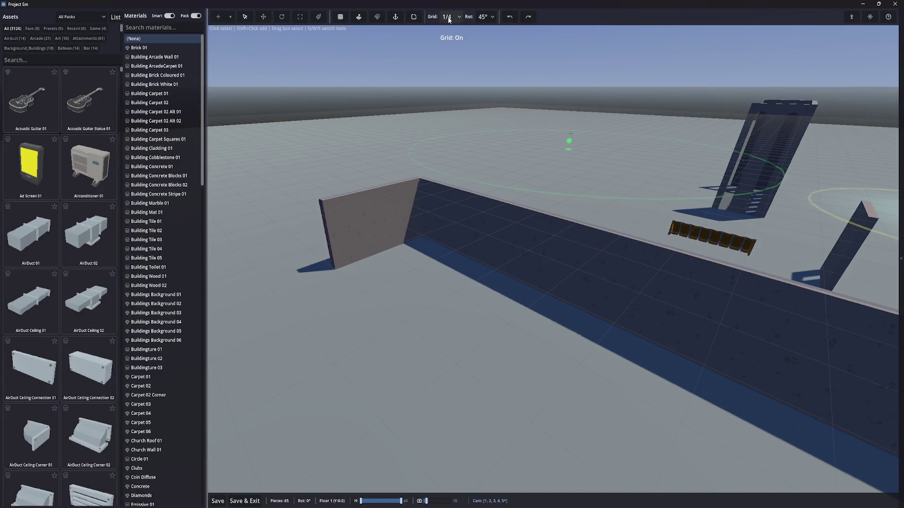
pyautogui.write('wall')
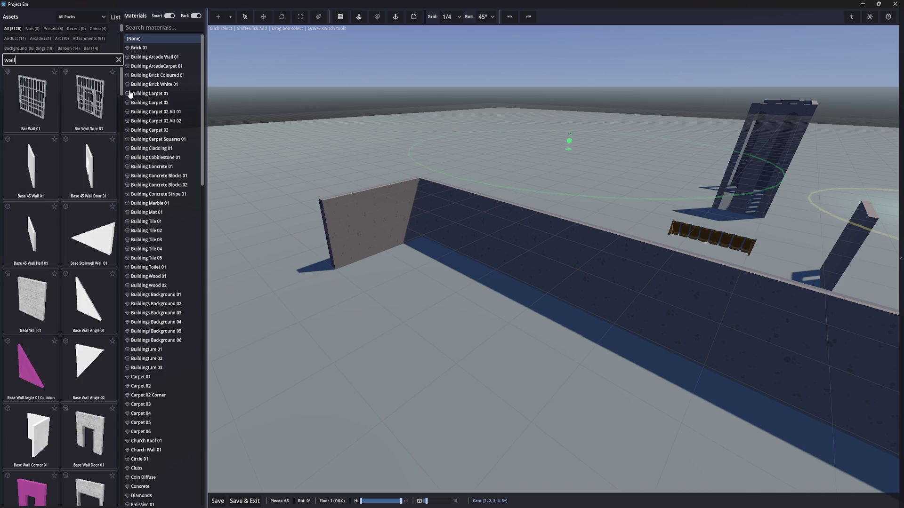
# Filter the asset library to the Shops pack, search 'wall' and select Base Wall 01
pyautogui.click(74, 18)
pyautogui.click(73, 58)
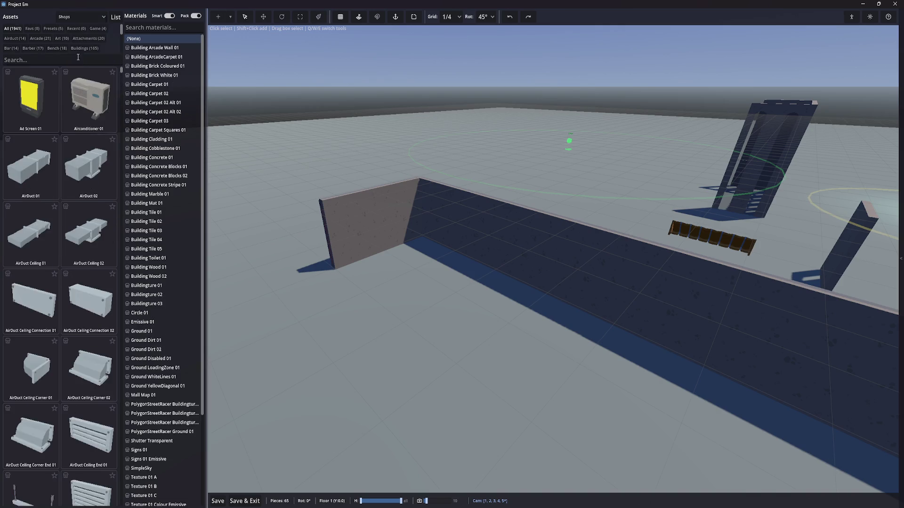
pyautogui.click(59, 60)
pyautogui.write('wall')
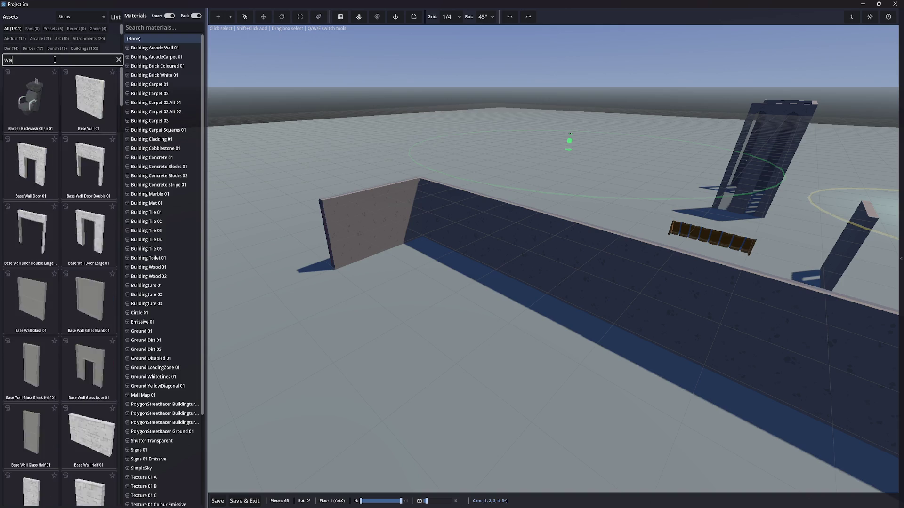
pyautogui.click(31, 99)
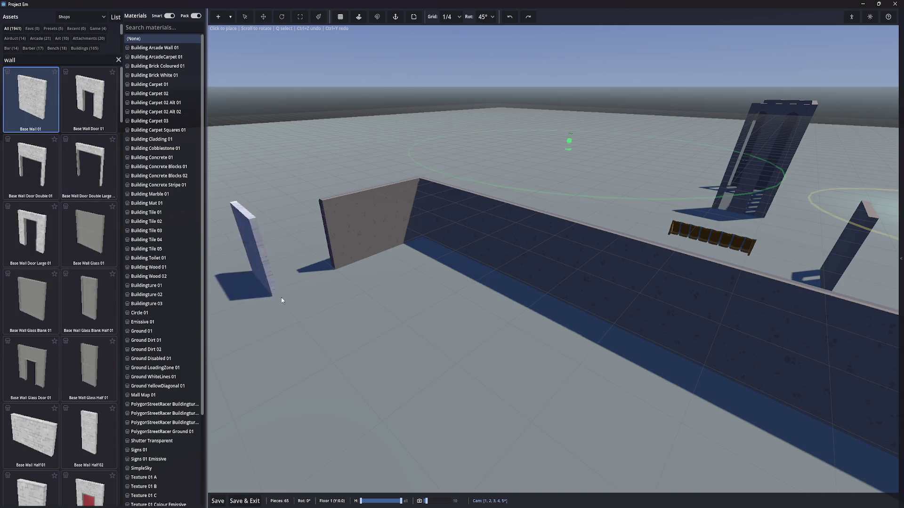
# Turn on grid snapping, rotate the wall 90° and anchor it at its Edge pivot
pyautogui.click(377, 16)
pyautogui.scroll(1, 308, 304)
pyautogui.scroll(1, 306, 301)
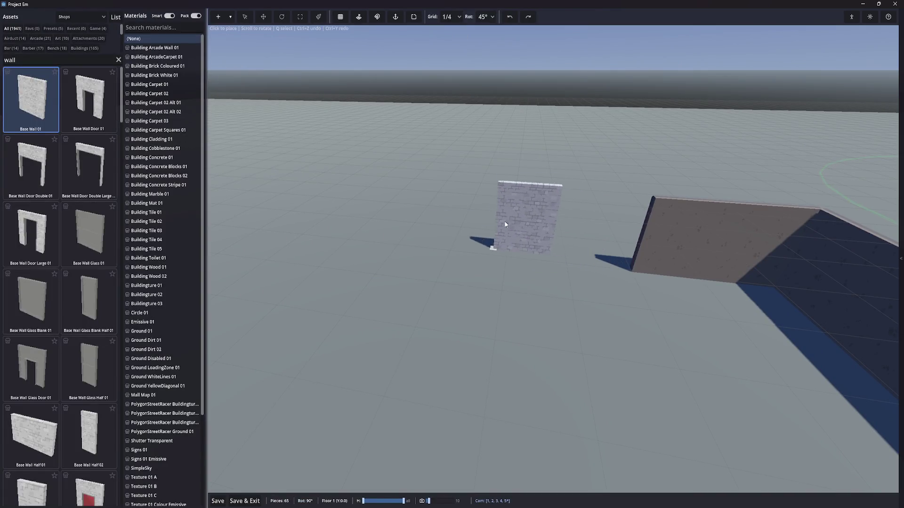
pyautogui.click(413, 17)
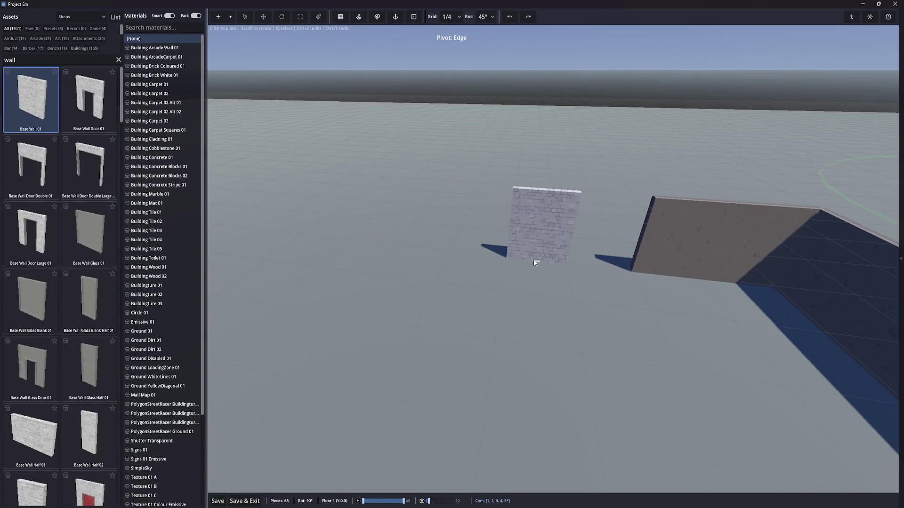
# Place a straight row of Base Wall 01 pieces beside the brown wall
pyautogui.click(532, 258)
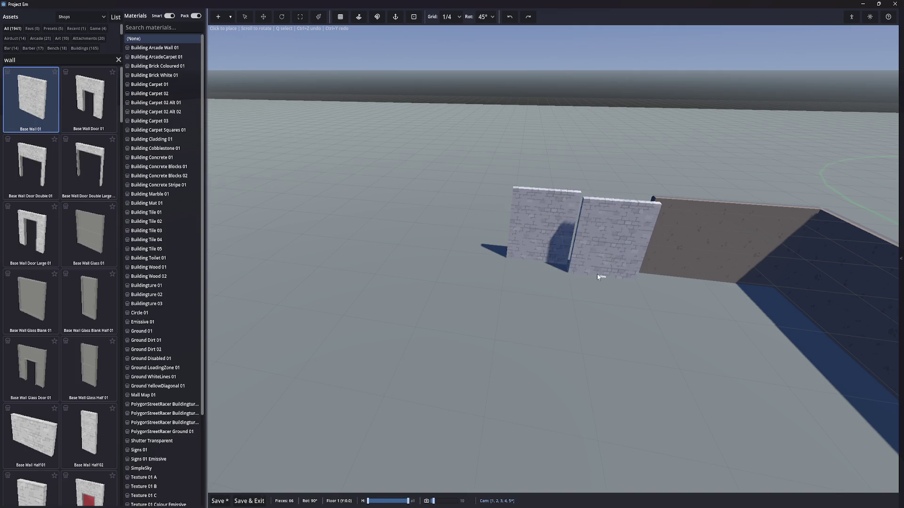
pyautogui.click(481, 255)
pyautogui.click(436, 253)
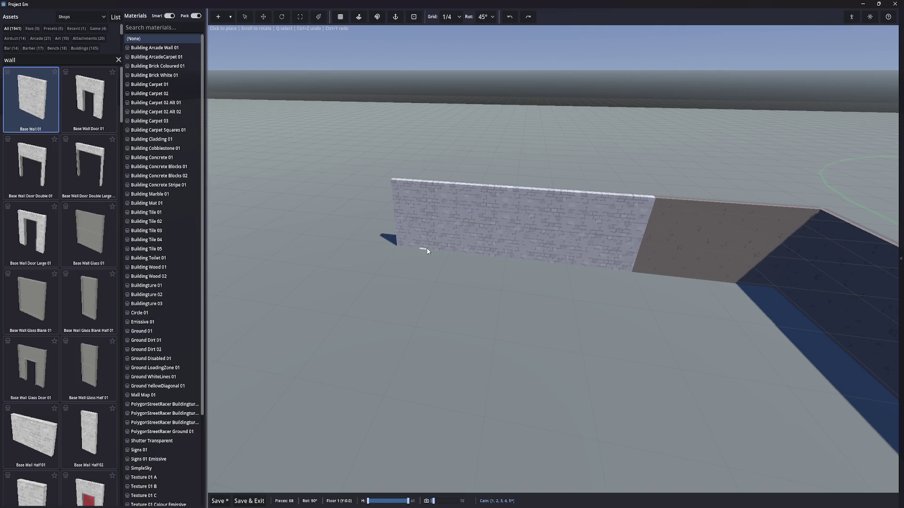
pyautogui.click(426, 250)
pyautogui.click(412, 330)
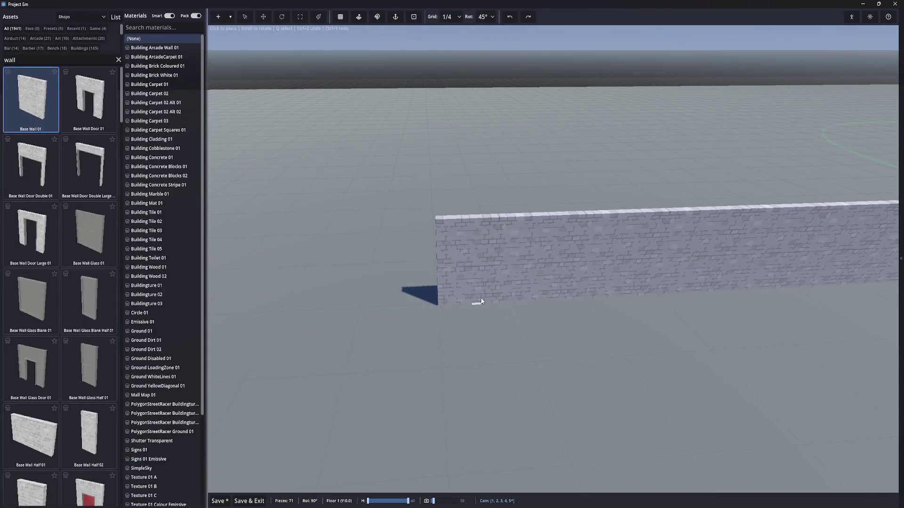
pyautogui.click(475, 300)
pyautogui.click(474, 301)
# Add an angled wall with Corner pivot at the row's end, save, and undo the extra piece
pyautogui.scroll(1, 442, 306)
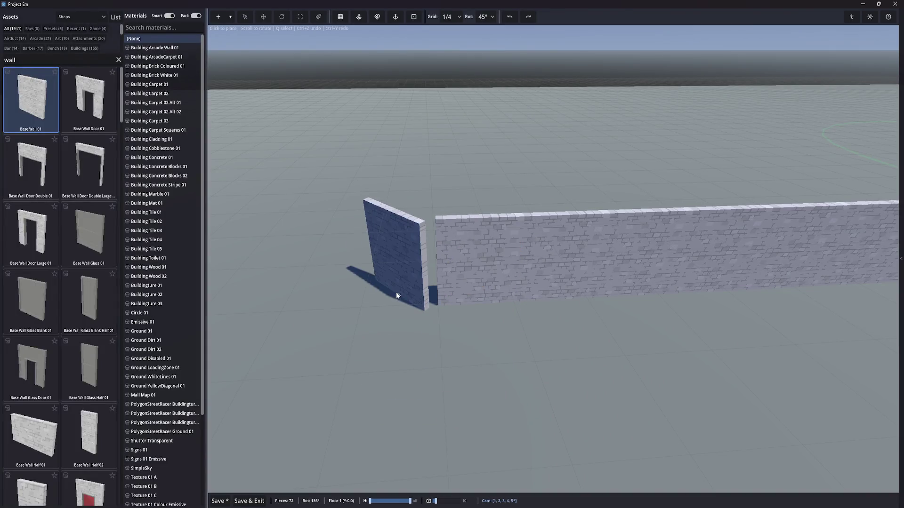
pyautogui.click(413, 17)
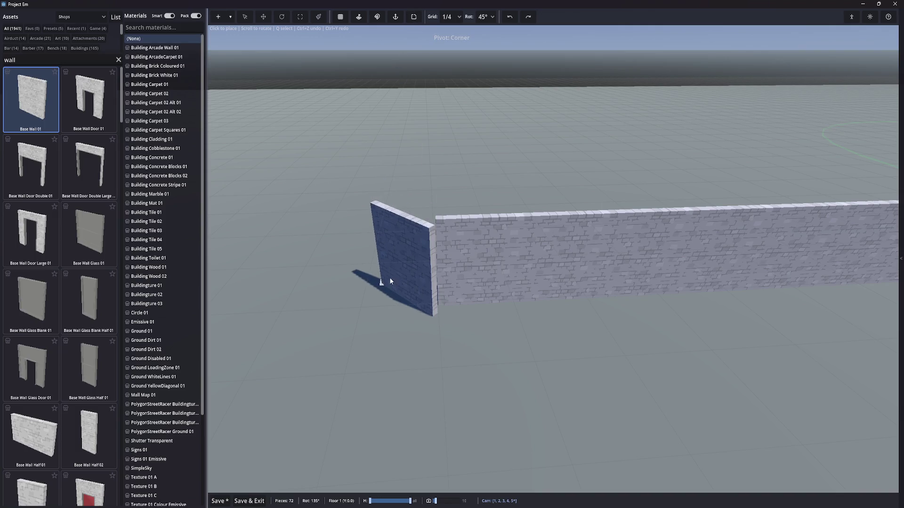
pyautogui.click(390, 281)
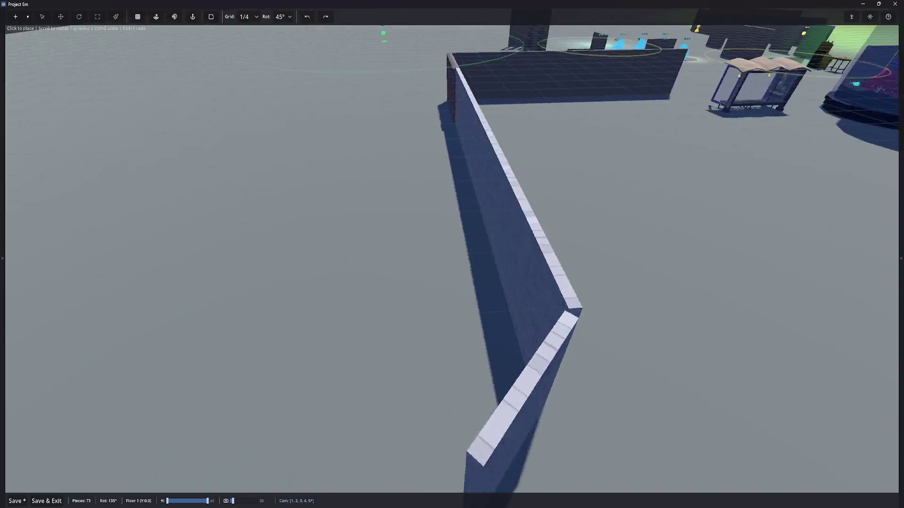
pyautogui.hotkey('ctrl', 's')
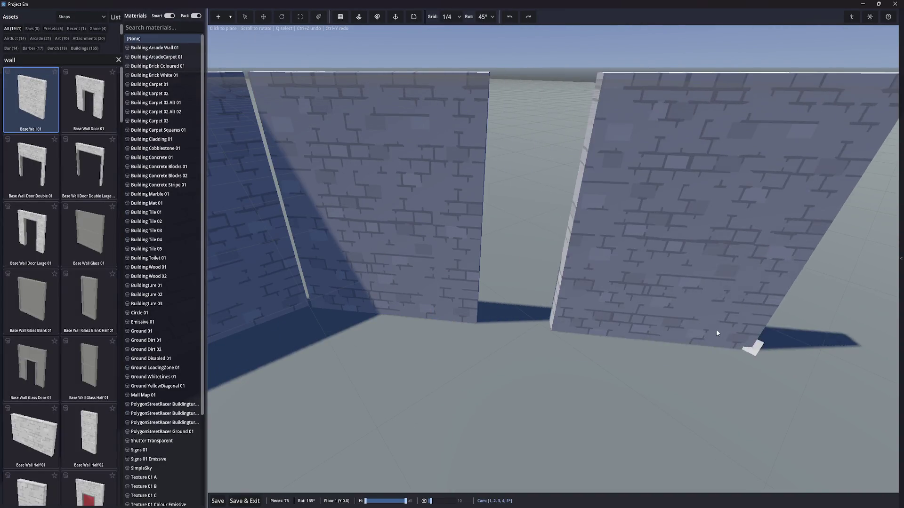
pyautogui.scroll(-1, 673, 317)
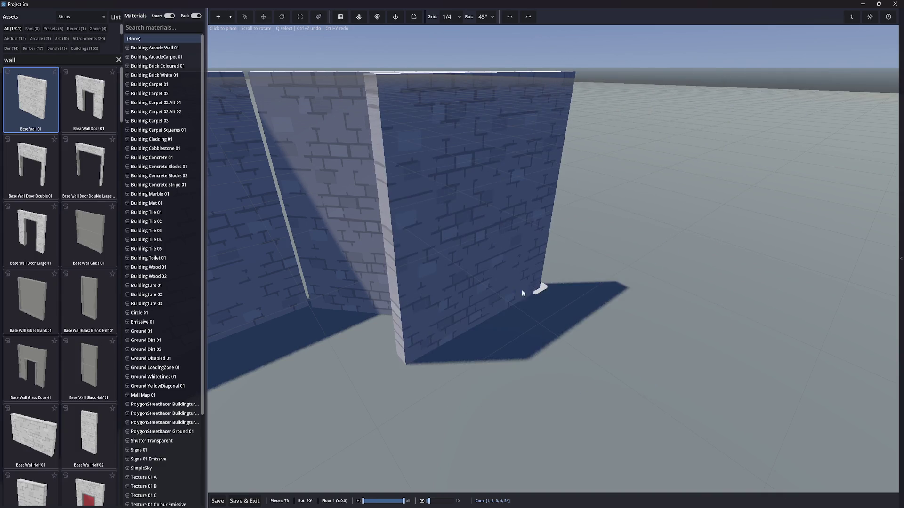
pyautogui.hotkey('ctrl', 'z')
pyautogui.click(232, 17)
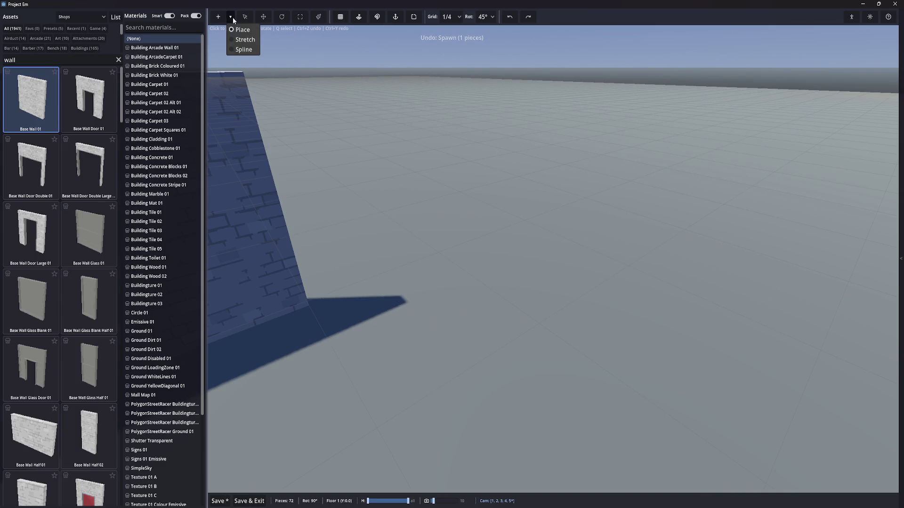
# Stretch one wall section between two points, then place one more single wall piece
pyautogui.click(244, 40)
pyautogui.click(304, 309)
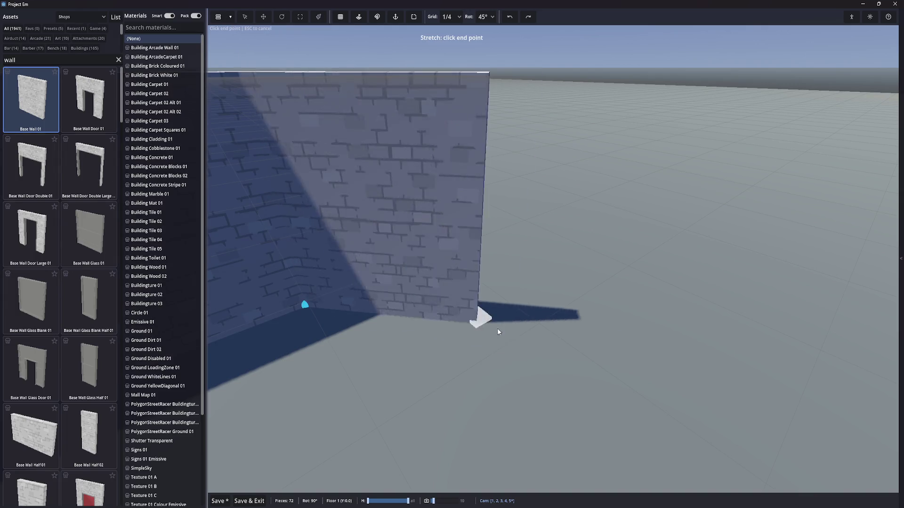
pyautogui.click(637, 278)
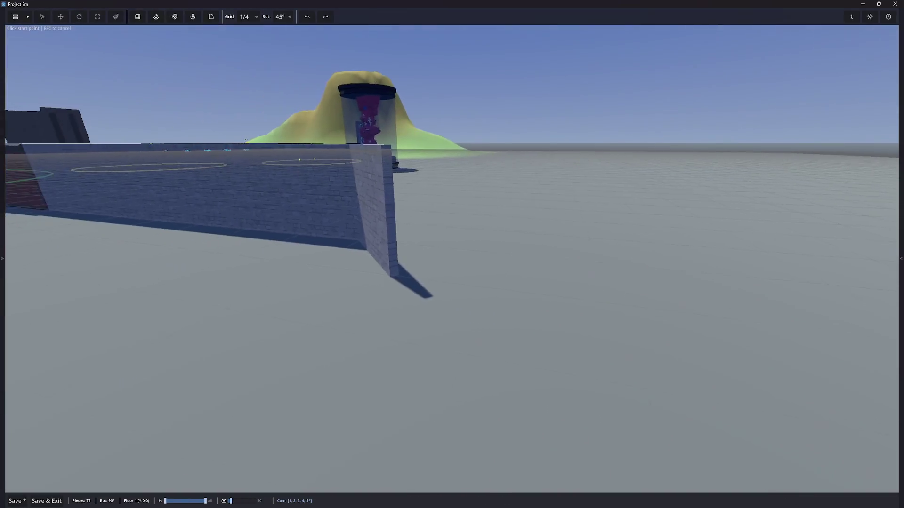
pyautogui.click(230, 16)
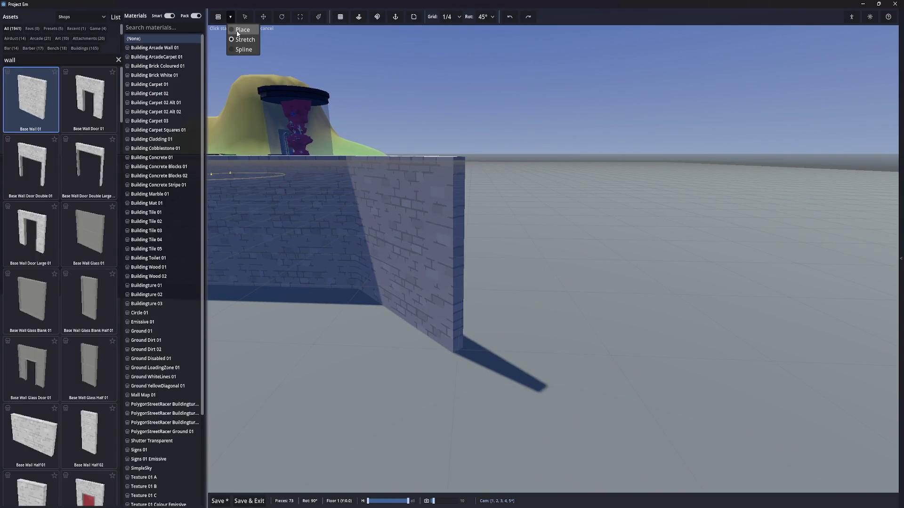
pyautogui.click(242, 29)
pyautogui.click(605, 353)
# Save the level, hide the floor grid and show assets from all packs
pyautogui.hotkey('ctrl', 's')
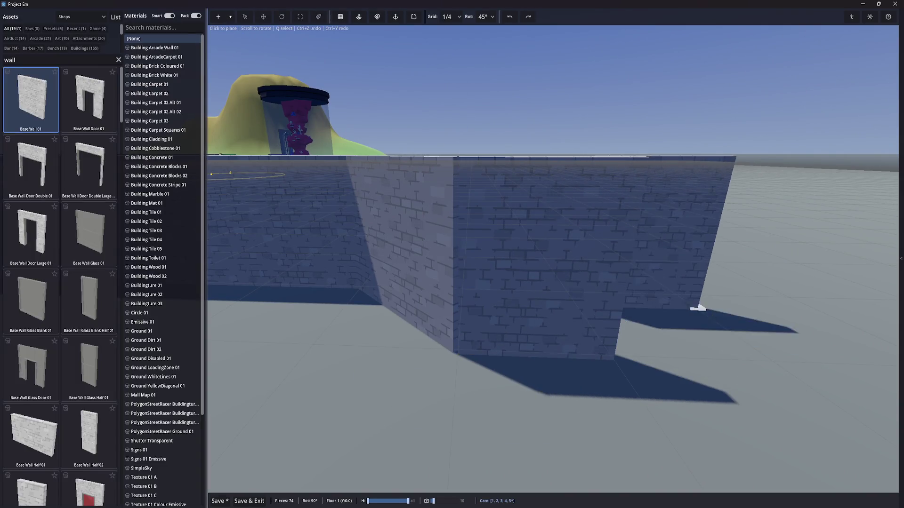
pyautogui.press('Tab')
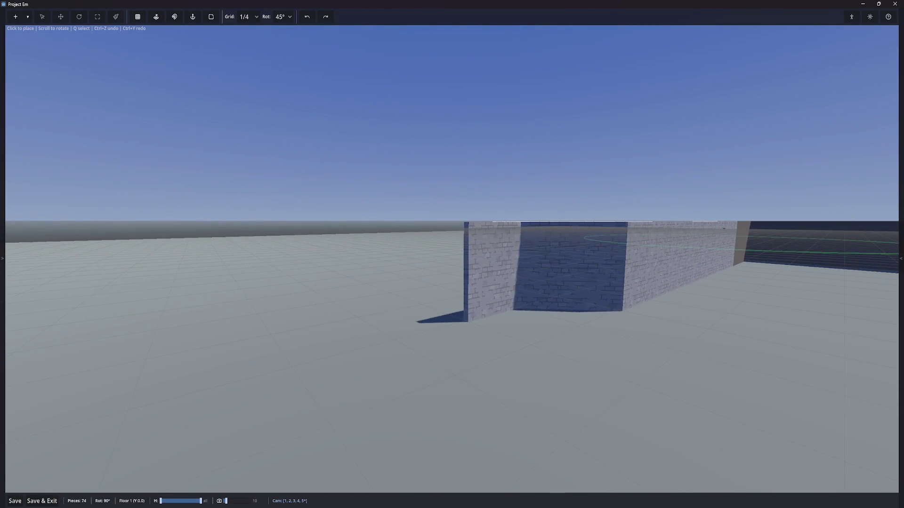
pyautogui.press('Tab')
pyautogui.click(339, 18)
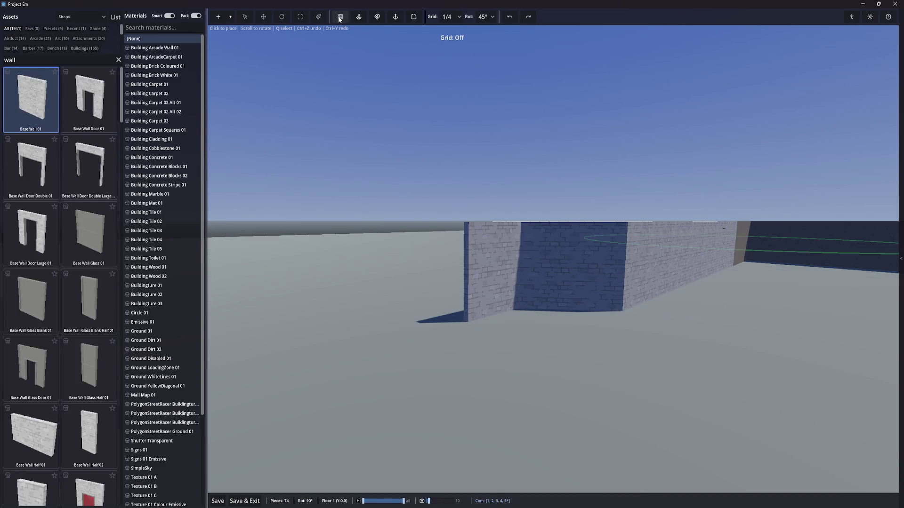
pyautogui.press('Tab')
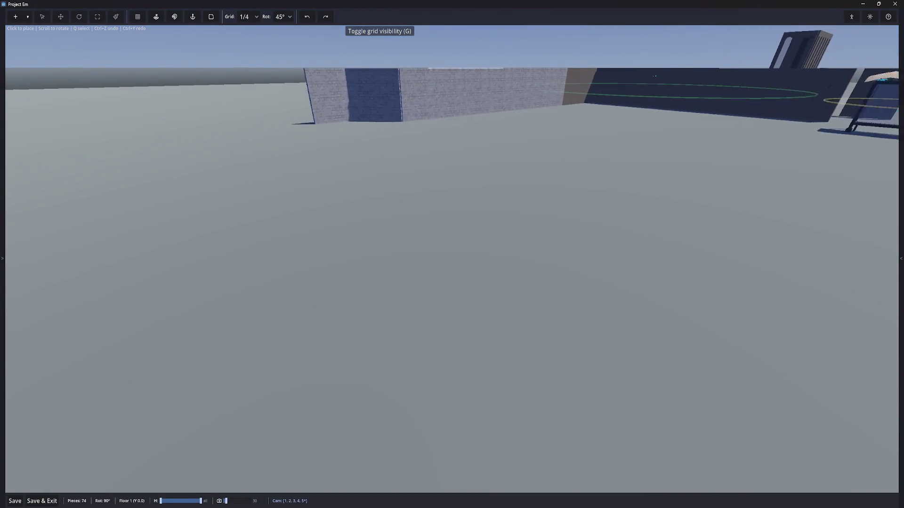
pyautogui.press('Tab')
pyautogui.click(73, 20)
pyautogui.click(75, 28)
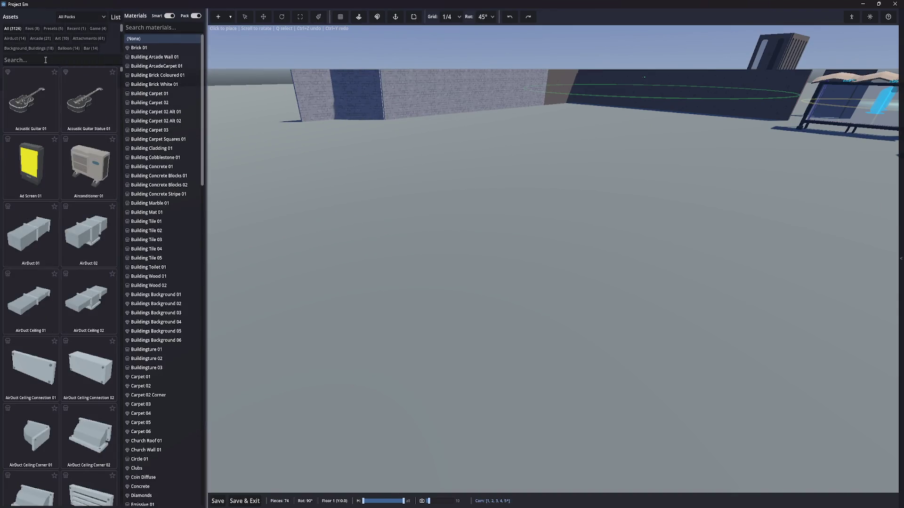
# Clear the asset search, widen the asset panel and browse the Presets, Recent and Arcade categories
pyautogui.click(44, 60)
pyautogui.write('fol')
pyautogui.press('BackSpace')
pyautogui.press('BackSpace')
pyautogui.press('BackSpace')
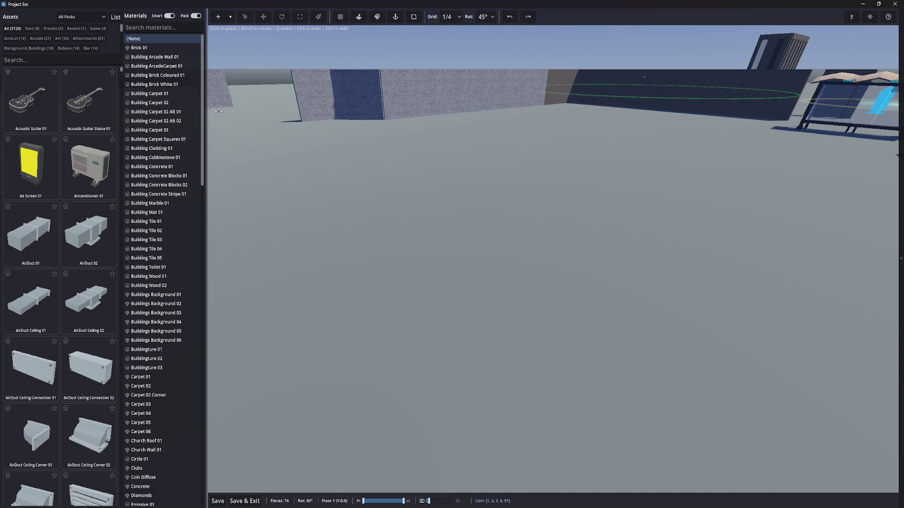
pyautogui.moveTo(206, 108)
pyautogui.mouseDown()
pyautogui.moveTo(302, 113)
pyautogui.moveTo(381, 132)
pyautogui.mouseUp()
pyautogui.press('q')
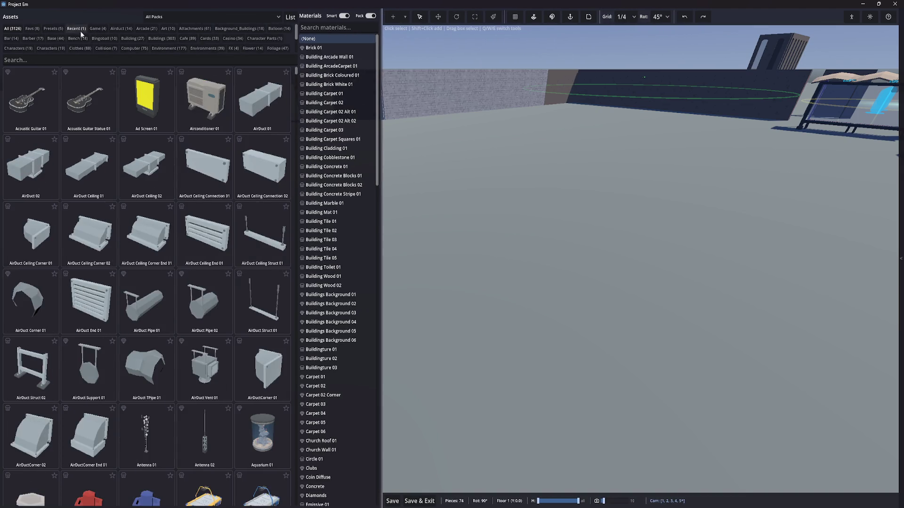
pyautogui.click(51, 29)
pyautogui.click(70, 29)
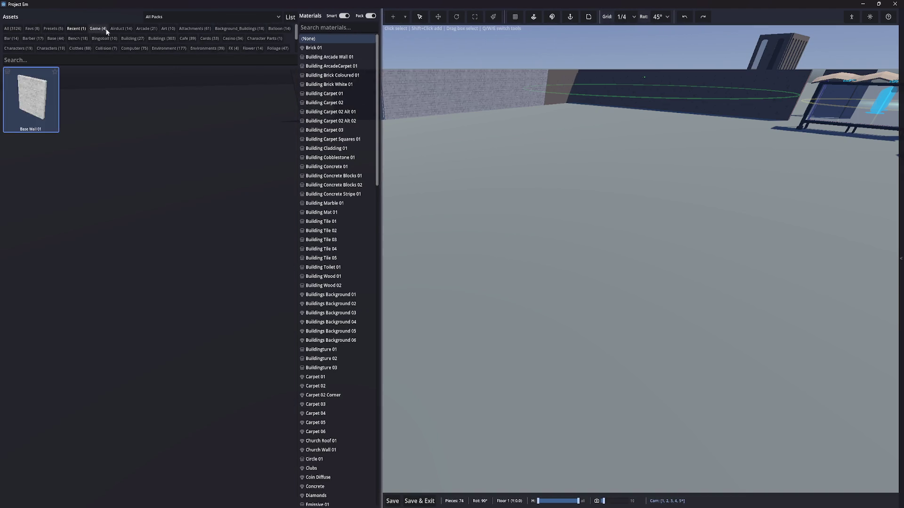
pyautogui.click(148, 29)
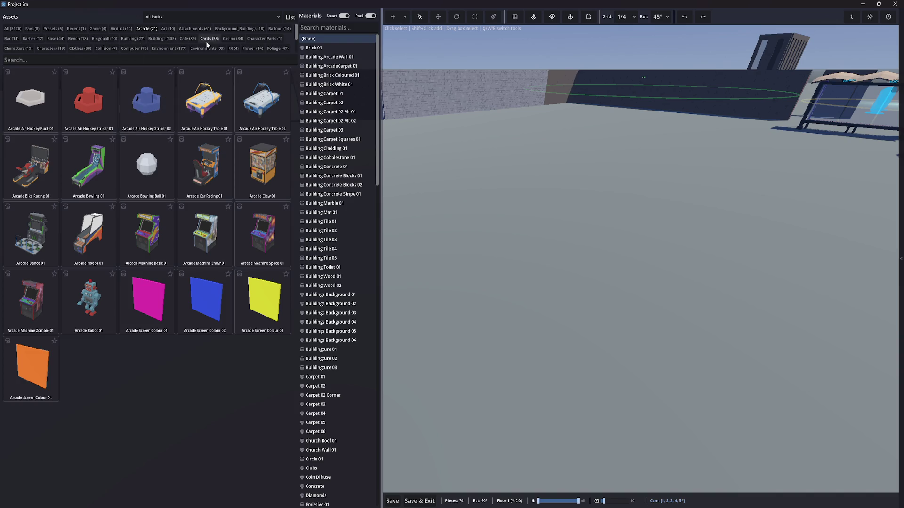
# Open the Foliage category and select Fern 01 for placement
pyautogui.click(269, 48)
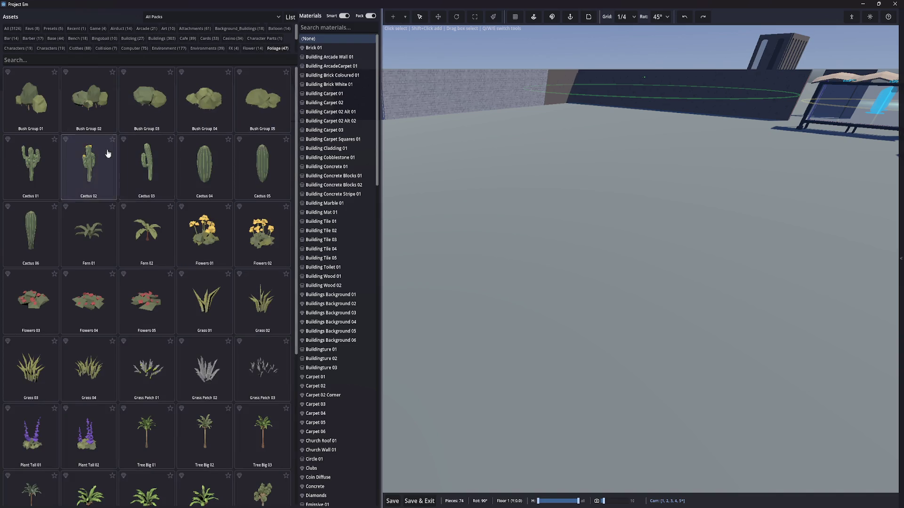
pyautogui.scroll(-5, 145, 236)
pyautogui.scroll(5, 145, 235)
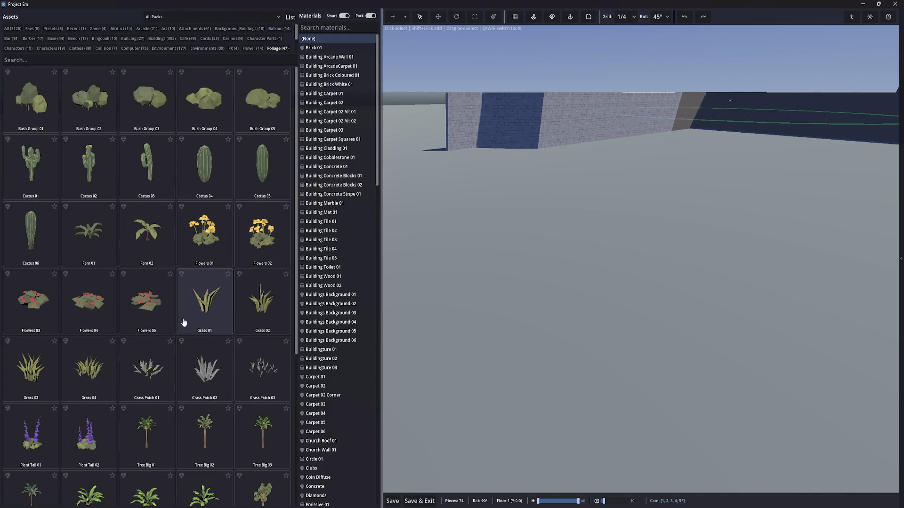
pyautogui.moveTo(99, 258)
pyautogui.mouseDown()
pyautogui.moveTo(612, 301)
pyautogui.moveTo(445, 254)
pyautogui.moveTo(94, 258)
pyautogui.mouseUp()
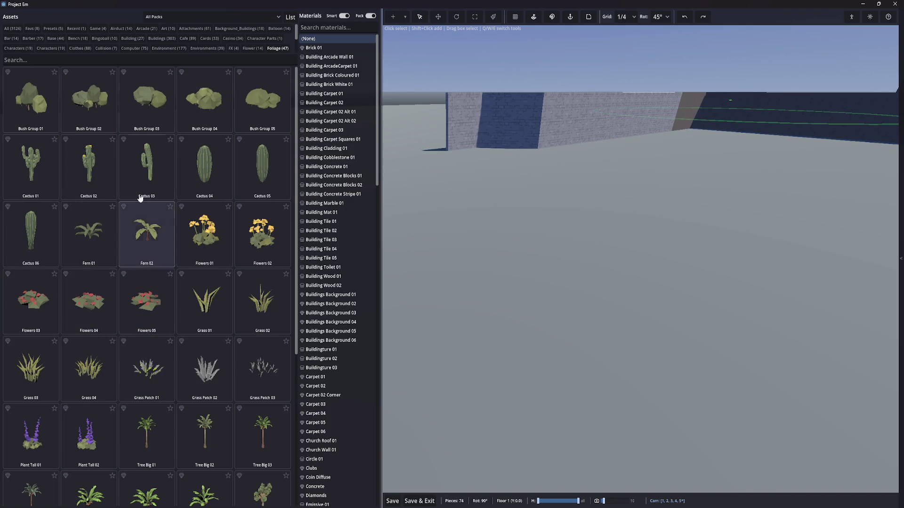
pyautogui.click(92, 245)
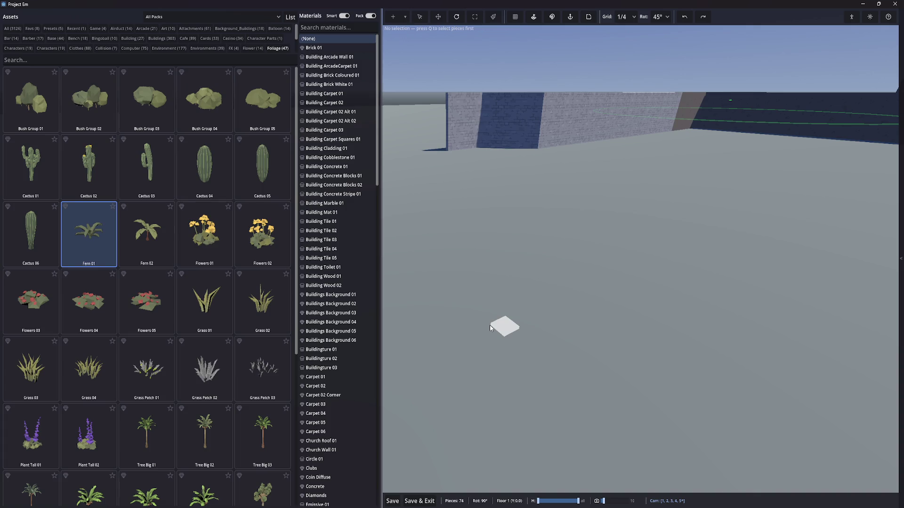
pyautogui.press('Tab')
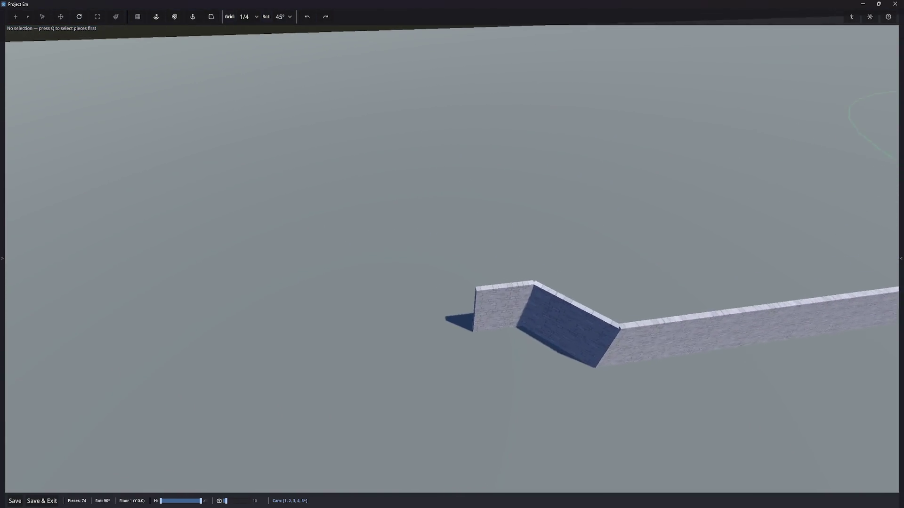
pyautogui.press('Tab')
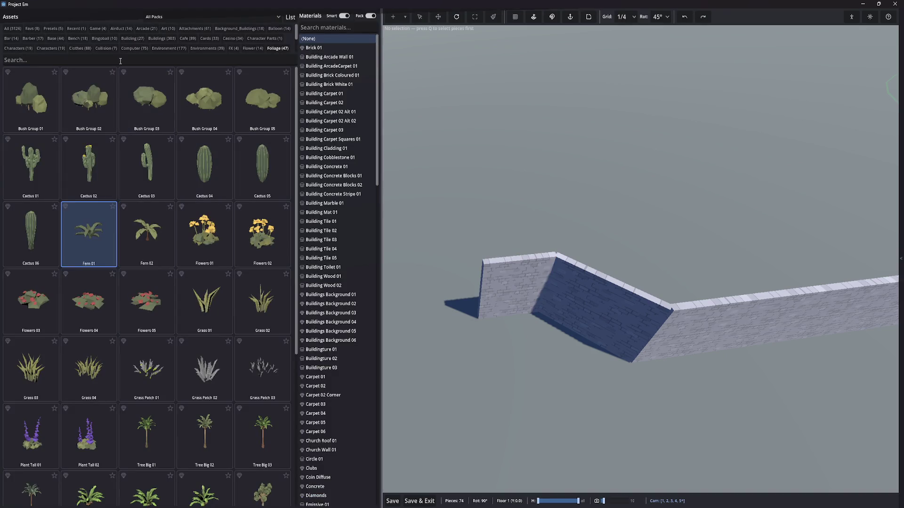
# Search 'wall' and place a Base Wall 01 extending the left wall
pyautogui.click(120, 60)
pyautogui.write('wall')
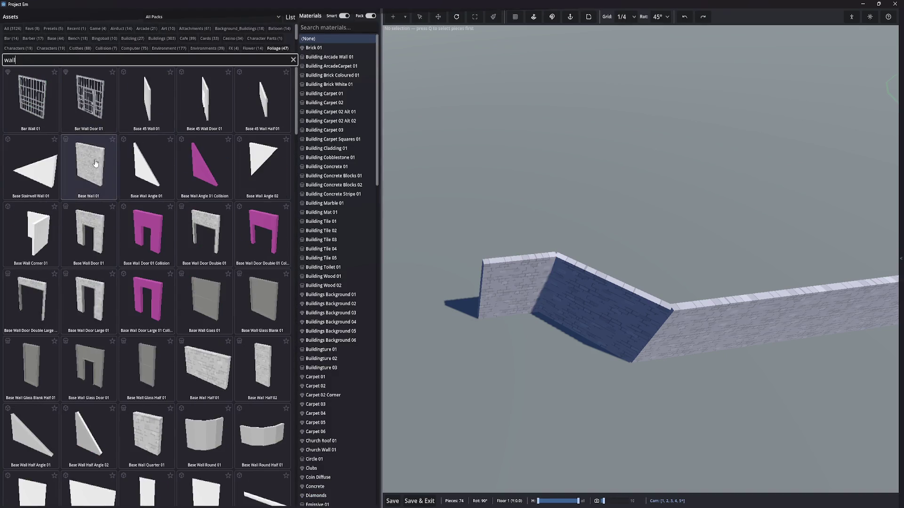
pyautogui.click(89, 168)
pyautogui.click(411, 320)
pyautogui.press('Tab')
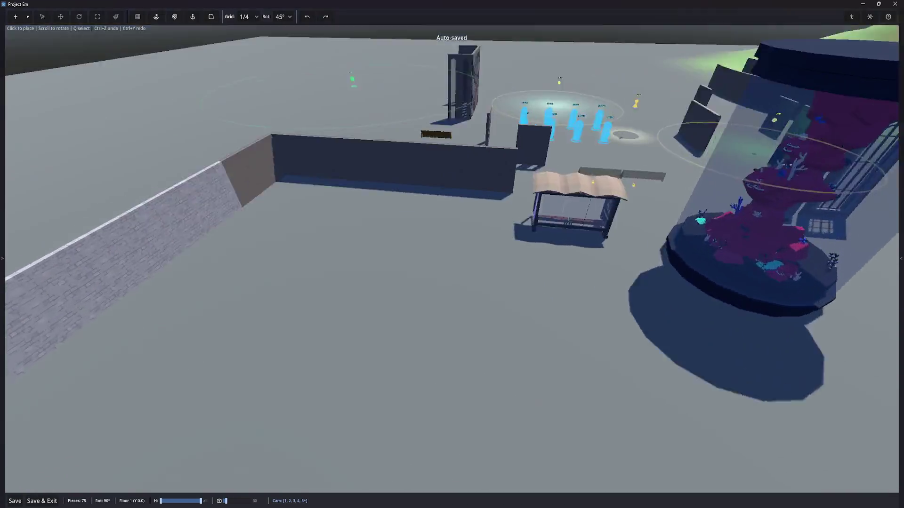
pyautogui.press('Tab')
# Search 'table' and select Cafe Table Folding 01
pyautogui.doubleClick(10, 60)
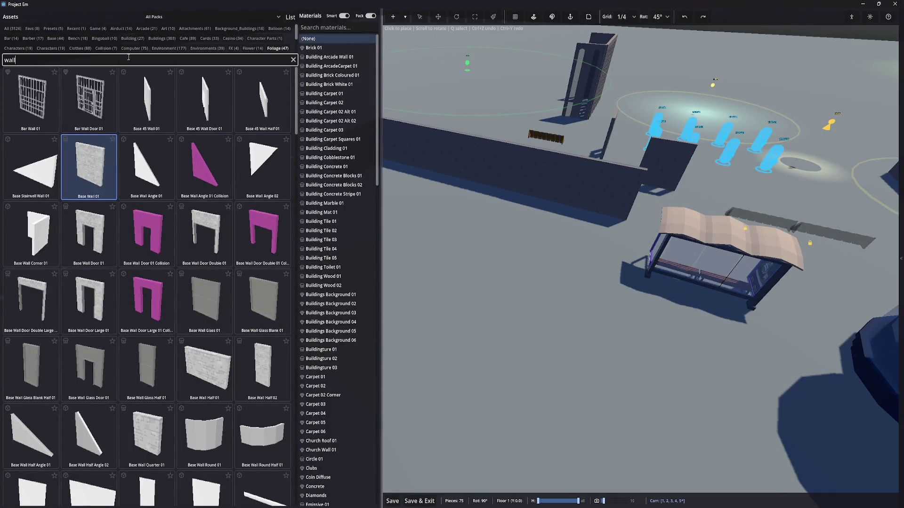
pyautogui.write('table')
pyautogui.click(141, 220)
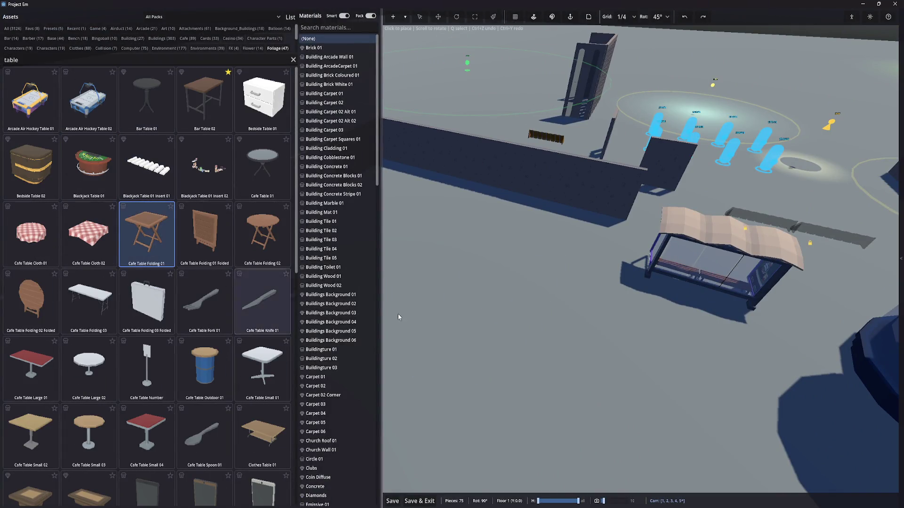
pyautogui.press('Tab')
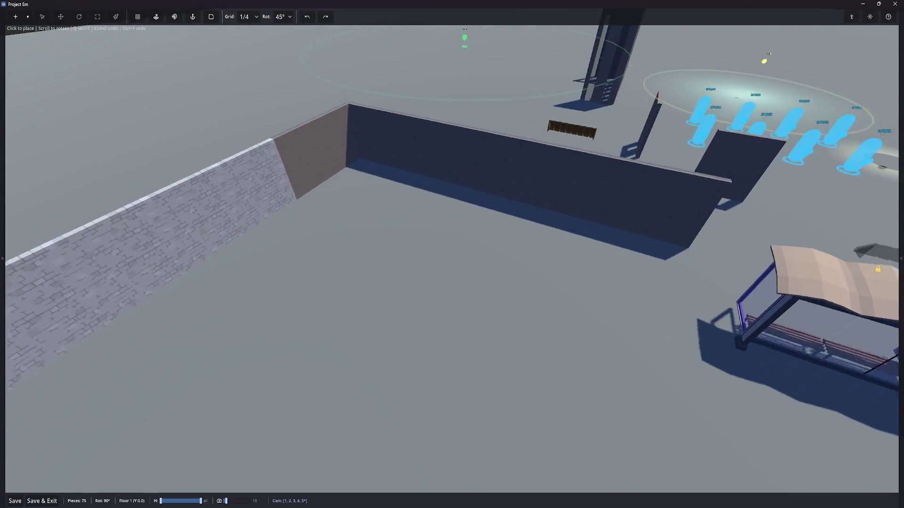
pyautogui.press('Tab')
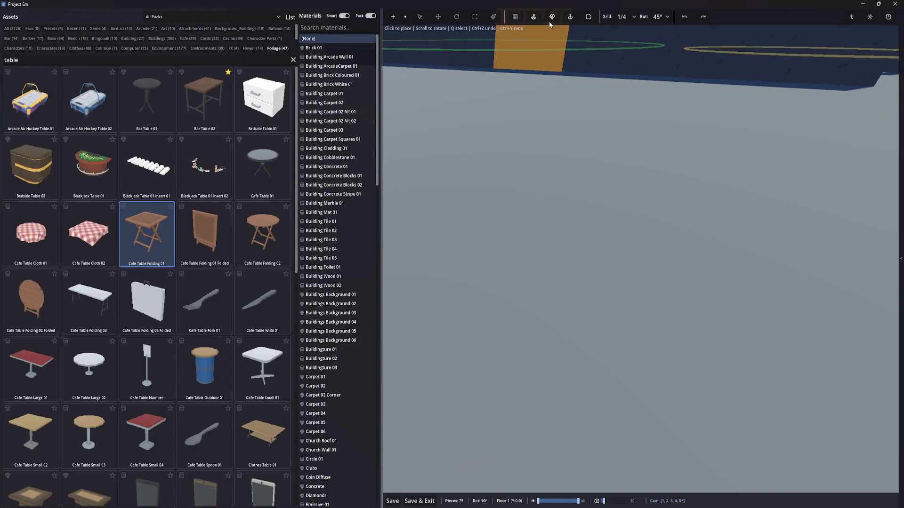
# Turn off surface snapping, rotate the folding table to about 116° and place it
pyautogui.press('Tab')
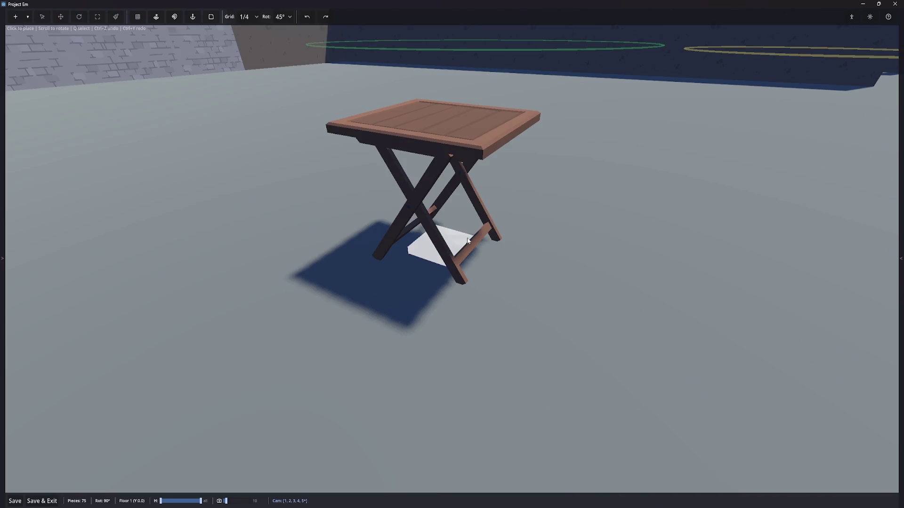
pyautogui.press('t')
pyautogui.scroll(1, 393, 263)
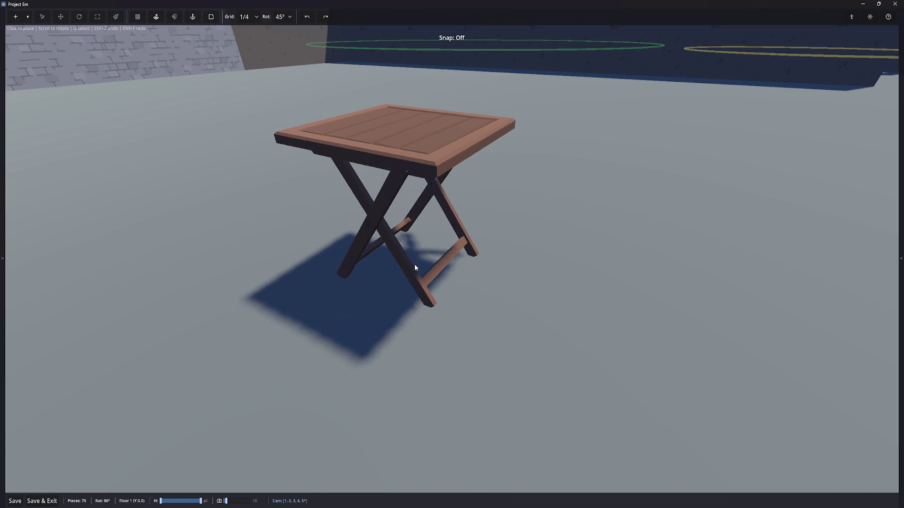
pyautogui.press('Tab')
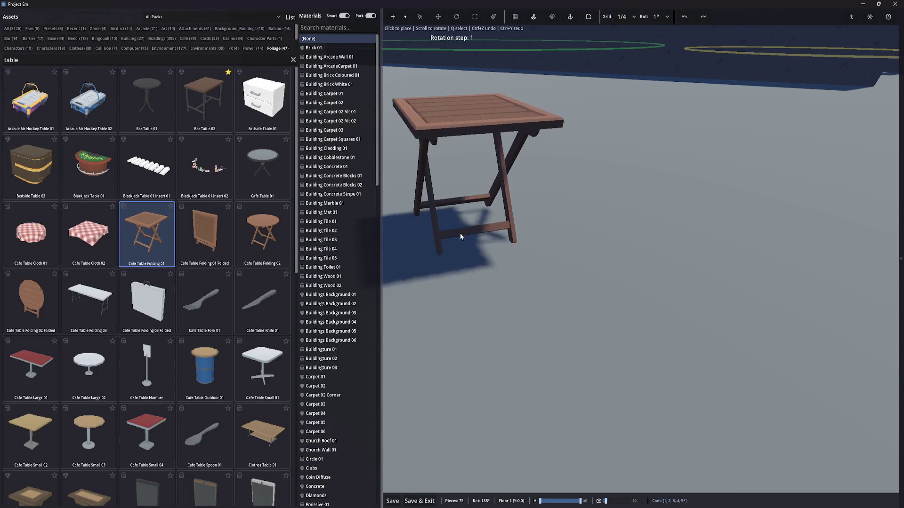
pyautogui.press('Tab')
pyautogui.scroll(-10, 416, 289)
pyautogui.scroll(-9, 415, 292)
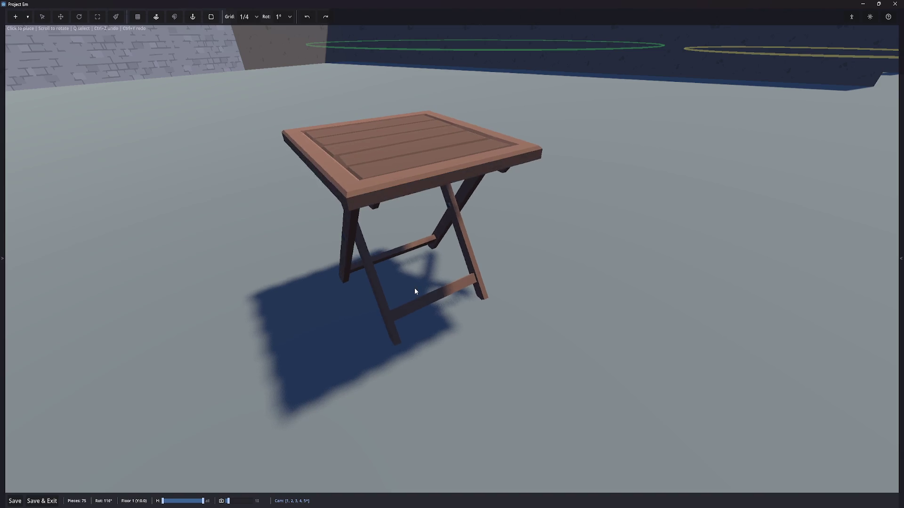
pyautogui.click(416, 290)
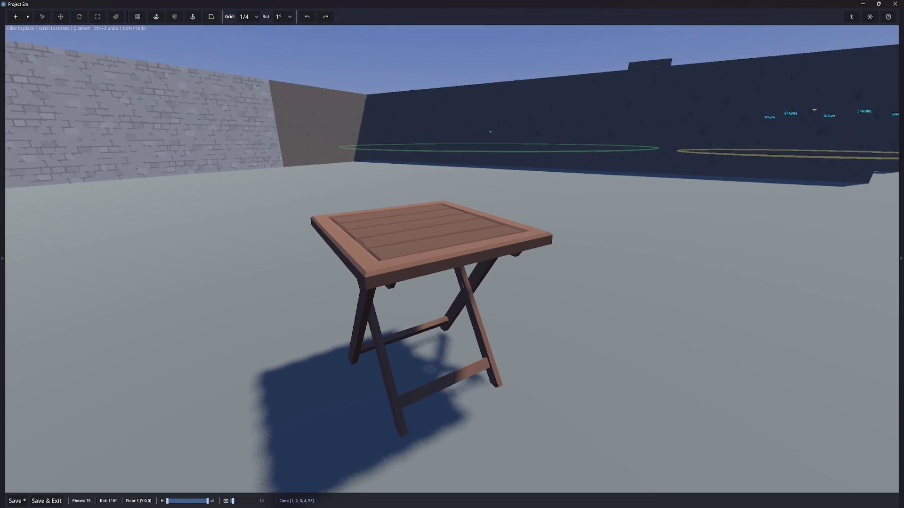
pyautogui.press('Tab')
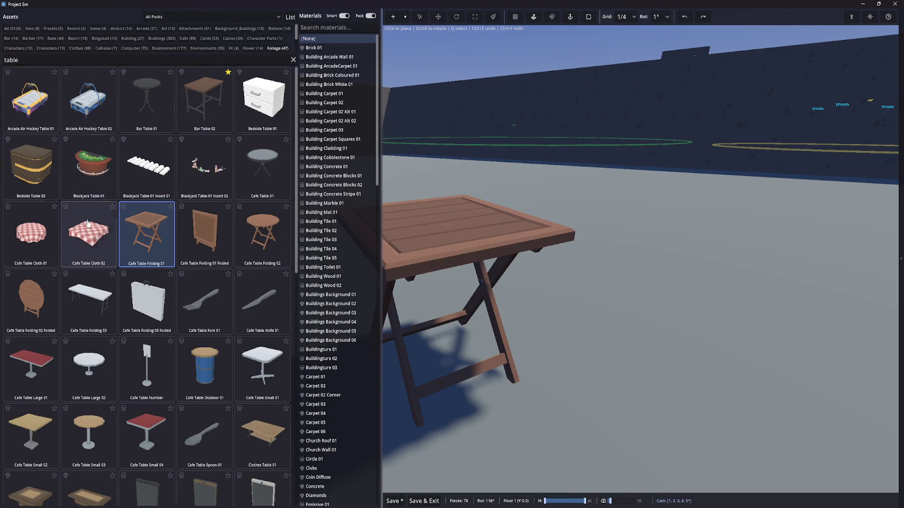
# Lay Cafe Table Cloth 02 over the folding table and nudge it into position
pyautogui.click(88, 231)
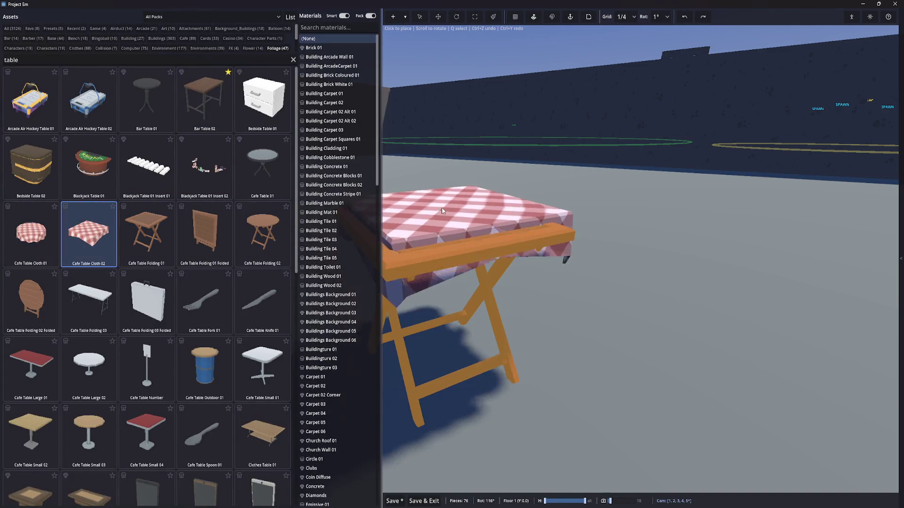
pyautogui.click(442, 211)
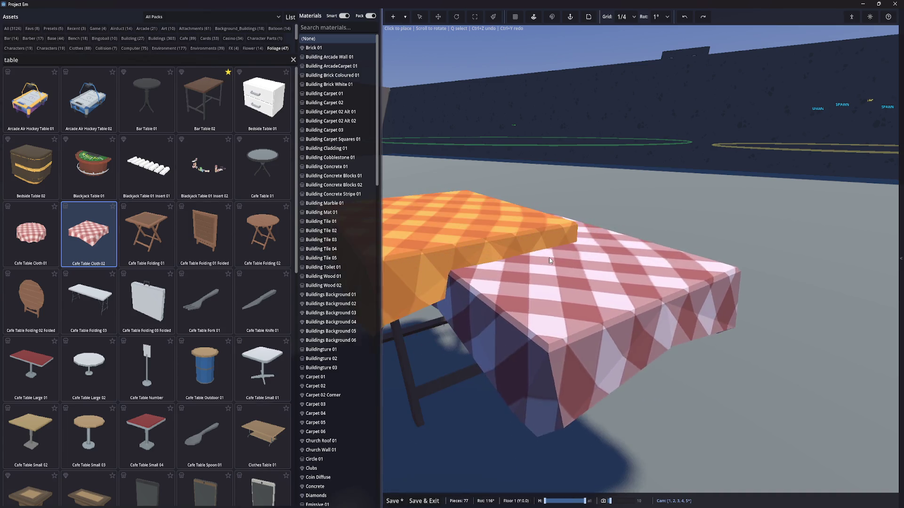
pyautogui.press('Tab')
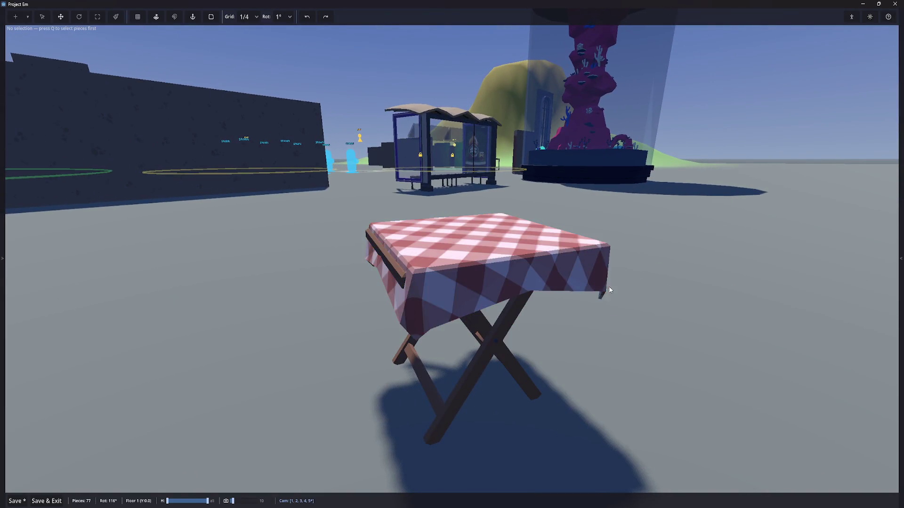
pyautogui.press('q')
pyautogui.click(502, 250)
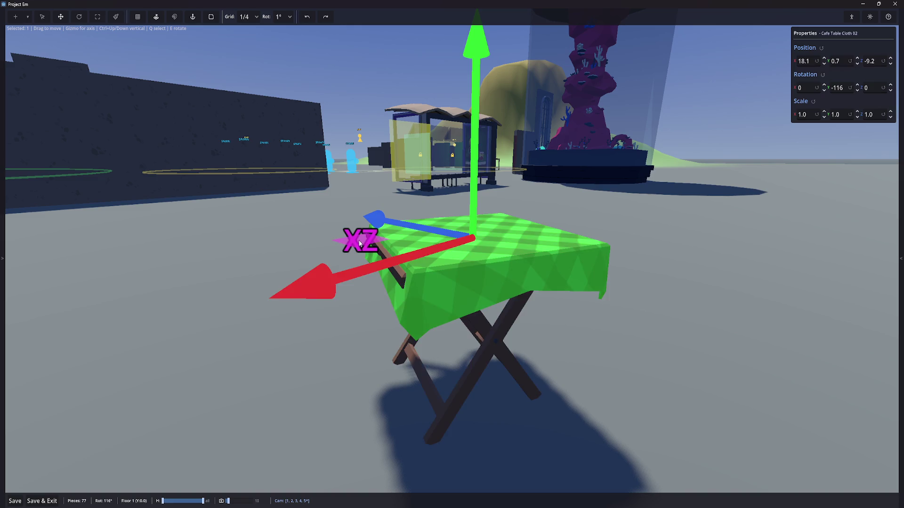
pyautogui.moveTo(358, 243); pyautogui.dragTo(355, 243)
pyautogui.press('Left')
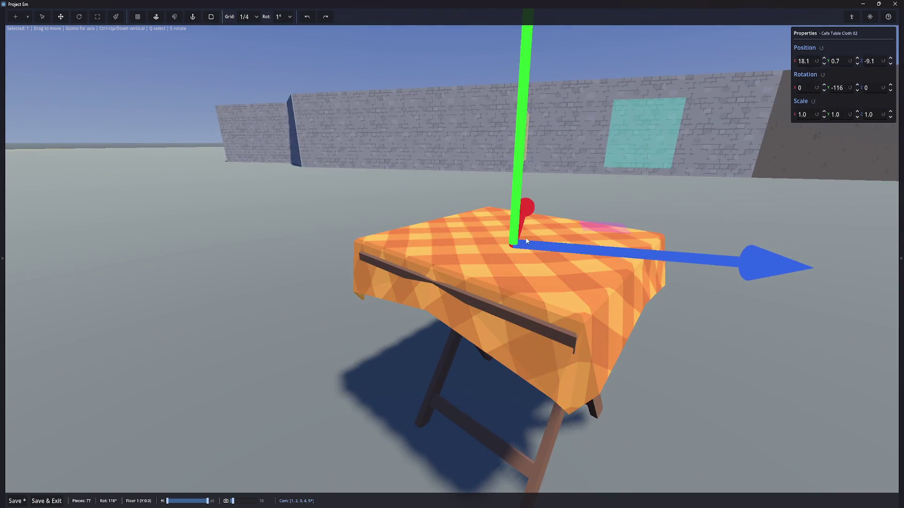
pyautogui.click(592, 229)
pyautogui.rightClick(397, 254)
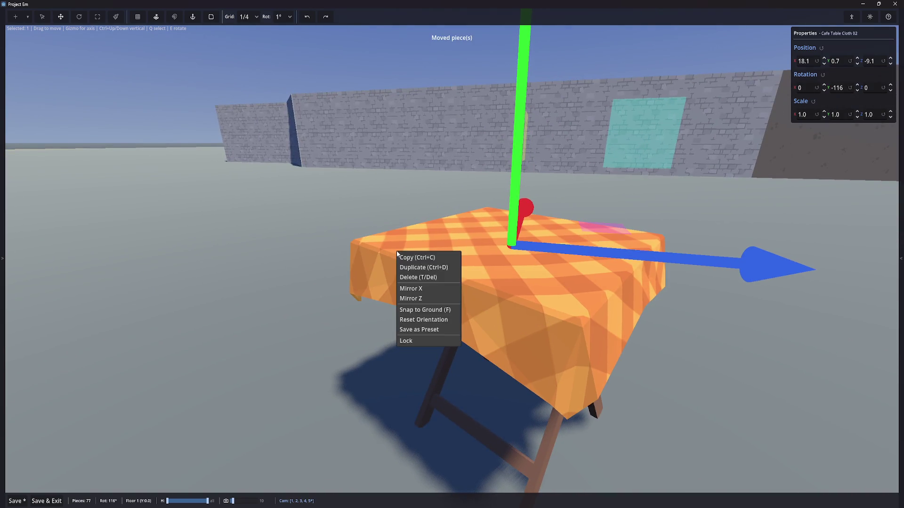
pyautogui.press('Left')
pyautogui.press('Left')
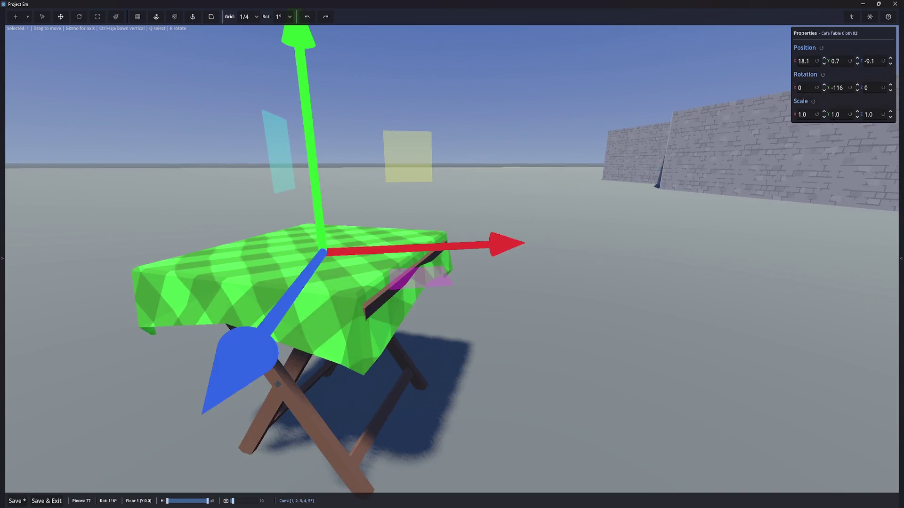
pyautogui.hotkey('ctrl', 's')
# Rotate the cloth to line up with the table top and shift it to fit
pyautogui.press('e')
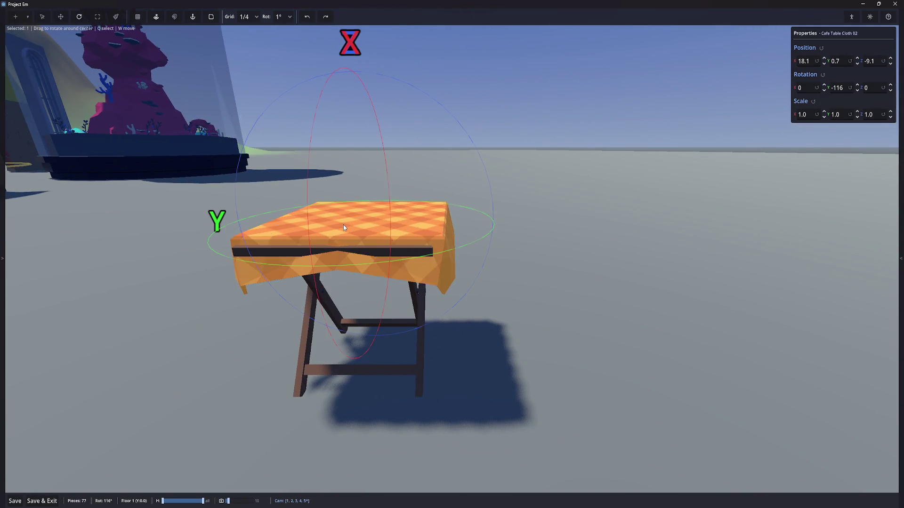
pyautogui.moveTo(438, 255); pyautogui.dragTo(346, 269)
pyautogui.press('w')
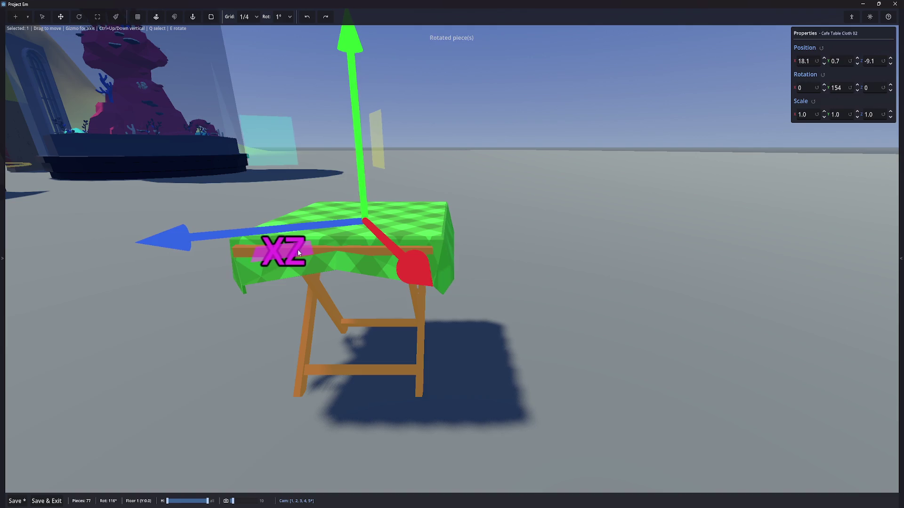
pyautogui.moveTo(298, 253); pyautogui.dragTo(285, 267)
pyautogui.rightClick(285, 269)
pyautogui.moveTo(188, 206); pyautogui.dragTo(164, 222)
# Stretch the cloth to cover the table, check it from several angles, then deselect it
pyautogui.press('r')
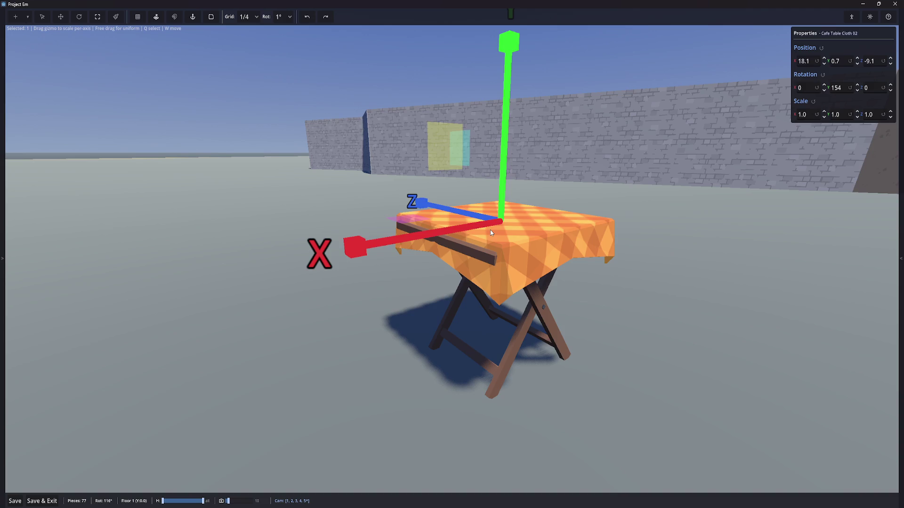
pyautogui.moveTo(360, 248); pyautogui.dragTo(351, 245)
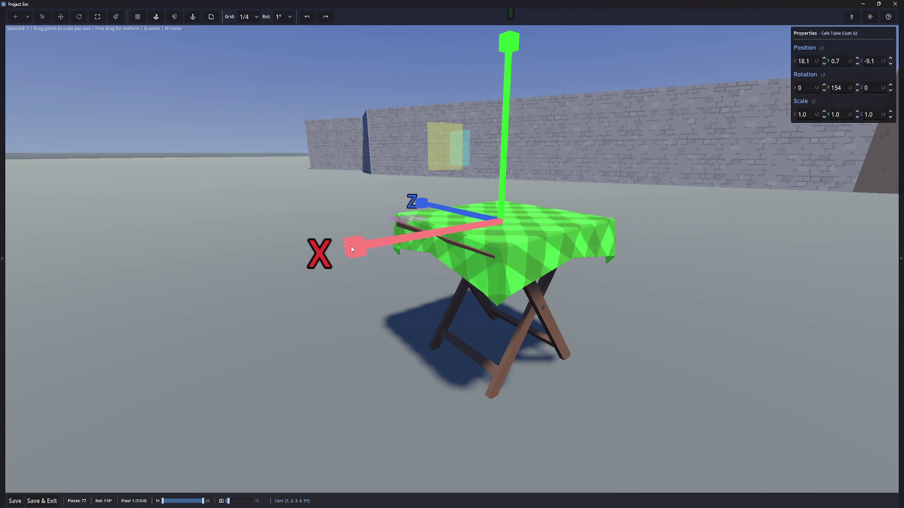
pyautogui.press('w')
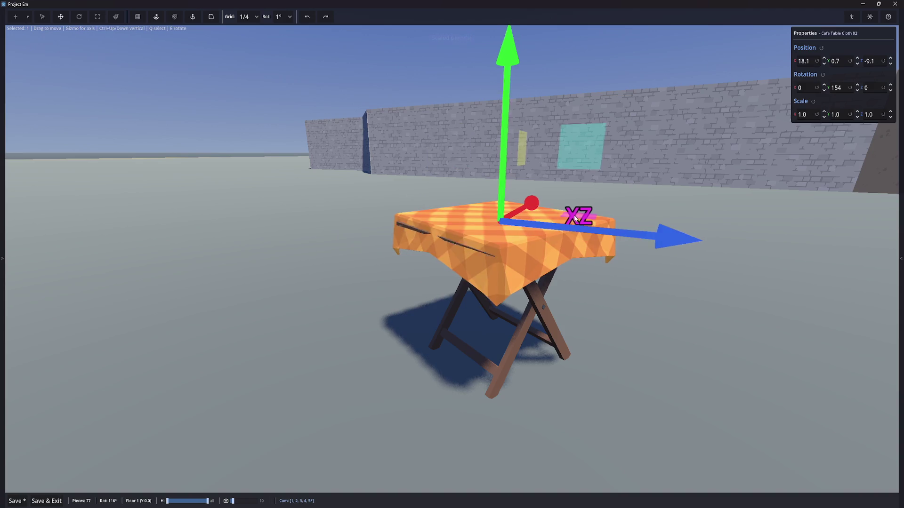
pyautogui.click(574, 218)
pyautogui.rightClick(588, 254)
pyautogui.moveTo(588, 254)
pyautogui.mouseDown()
pyautogui.moveTo(519, 177)
pyautogui.moveTo(534, 212)
pyautogui.mouseUp()
pyautogui.press('r')
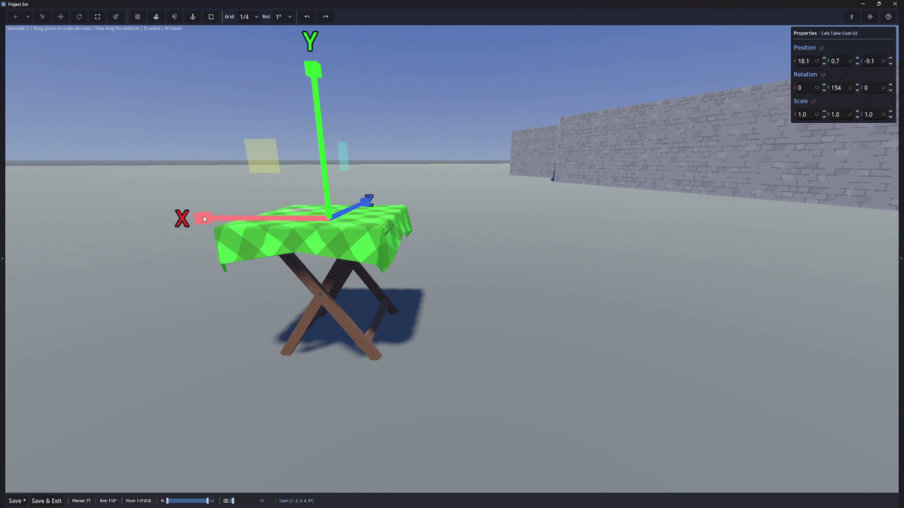
pyautogui.click(204, 219)
pyautogui.press('w')
pyautogui.moveTo(423, 243); pyautogui.dragTo(462, 252)
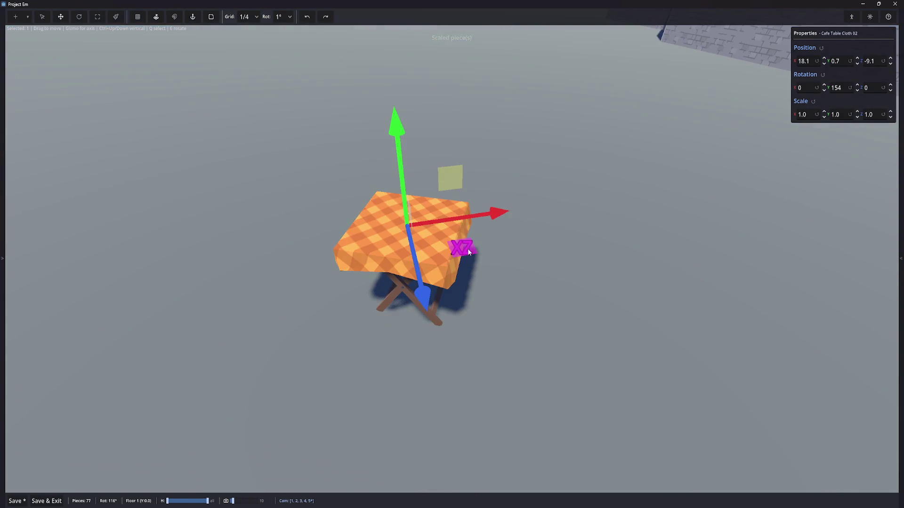
pyautogui.rightClick(365, 242)
pyautogui.moveTo(277, 206)
pyautogui.mouseDown()
pyautogui.moveTo(367, 212)
pyautogui.moveTo(242, 202)
pyautogui.mouseUp()
pyautogui.click(435, 210)
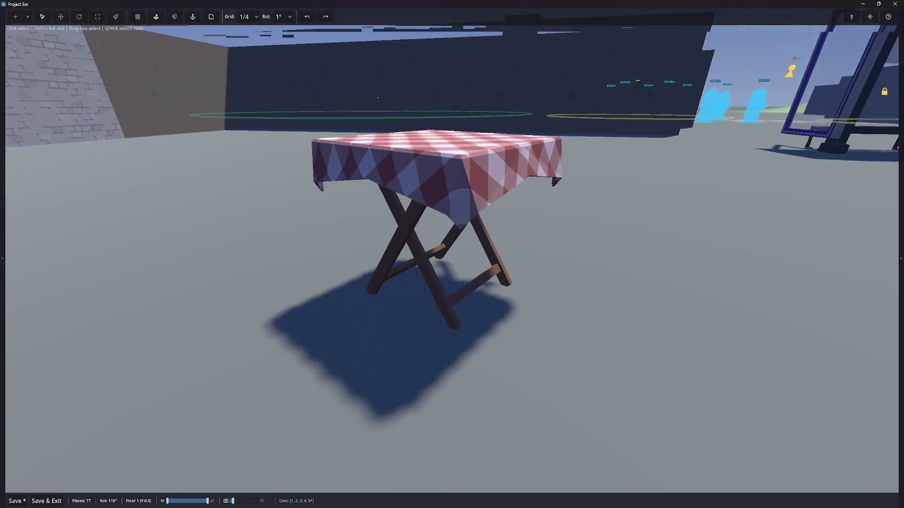
pyautogui.press('Tab')
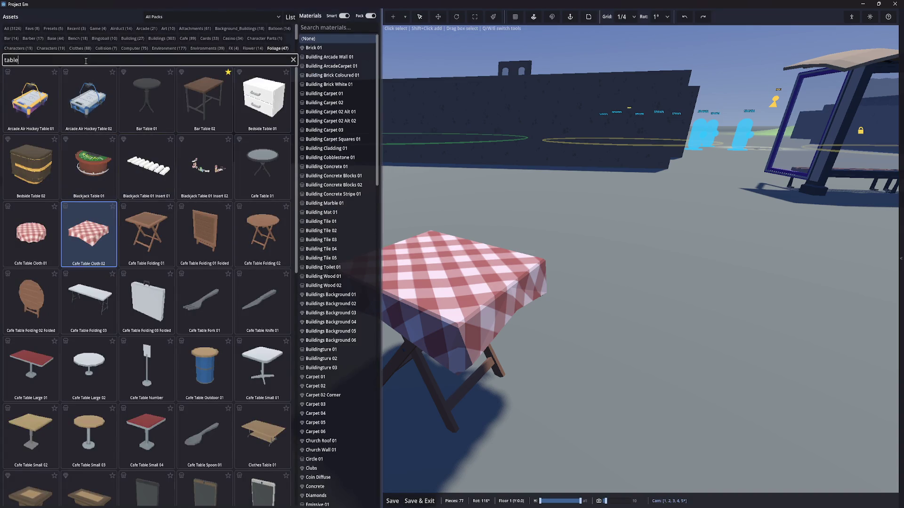
# Search 'cup' and place Food Cupcake 01 cupcakes on the table
pyautogui.write('c')
pyautogui.hotkey('ctrl', 'a')
pyautogui.press('BackSpace')
pyautogui.write('cup')
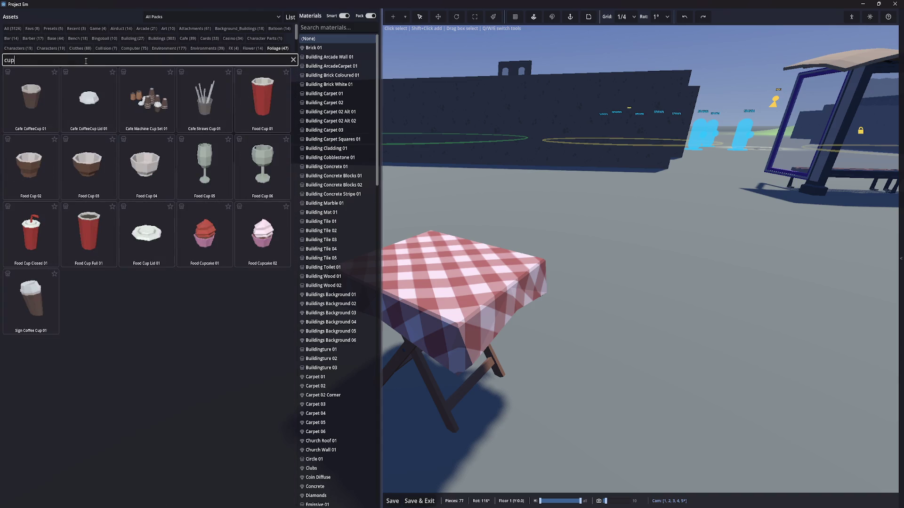
pyautogui.click(187, 256)
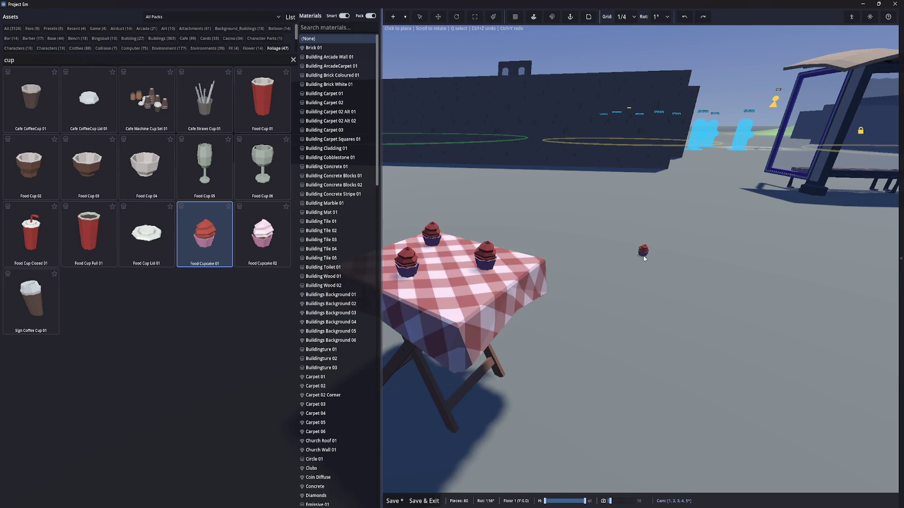
pyautogui.press('s')
pyautogui.press('w')
# Place a red Food Cup Full 01 and a Cafe Straws Cup 01 on the tablecloth
pyautogui.click(88, 235)
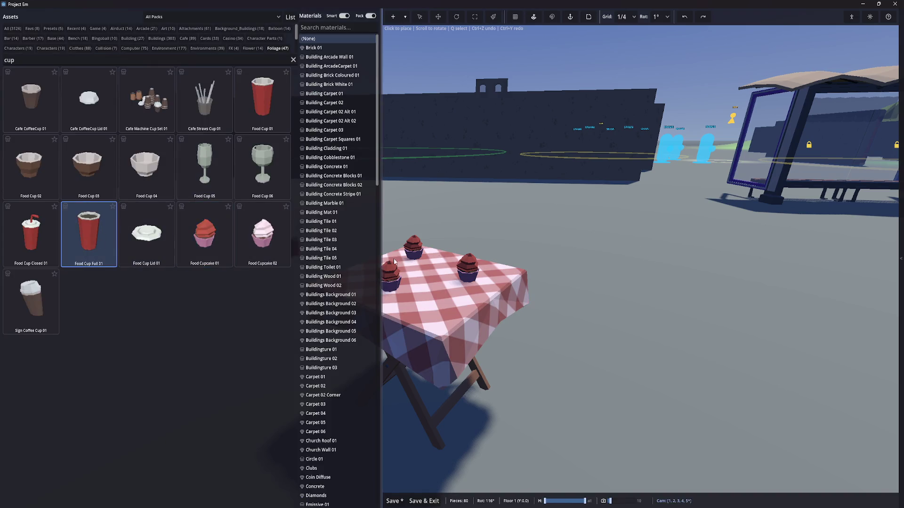
pyautogui.click(435, 267)
pyautogui.click(262, 167)
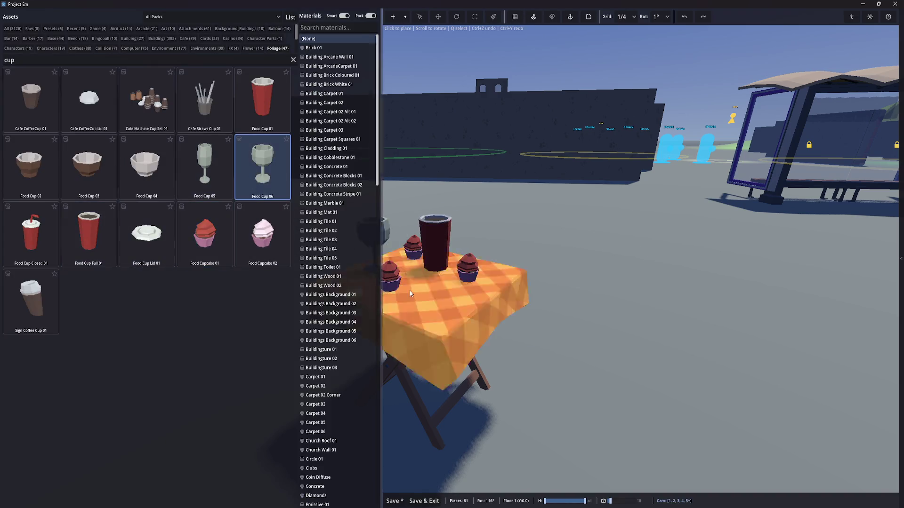
pyautogui.click(204, 101)
pyautogui.click(437, 282)
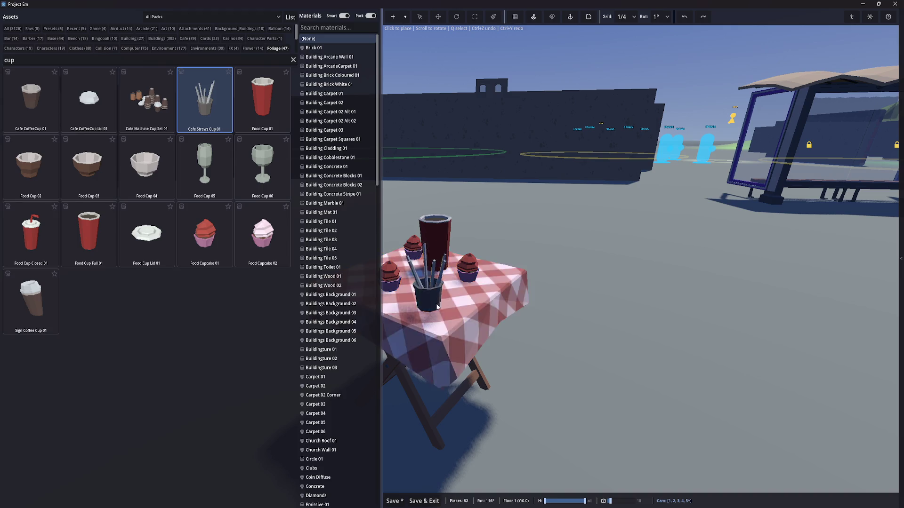
pyautogui.press('d')
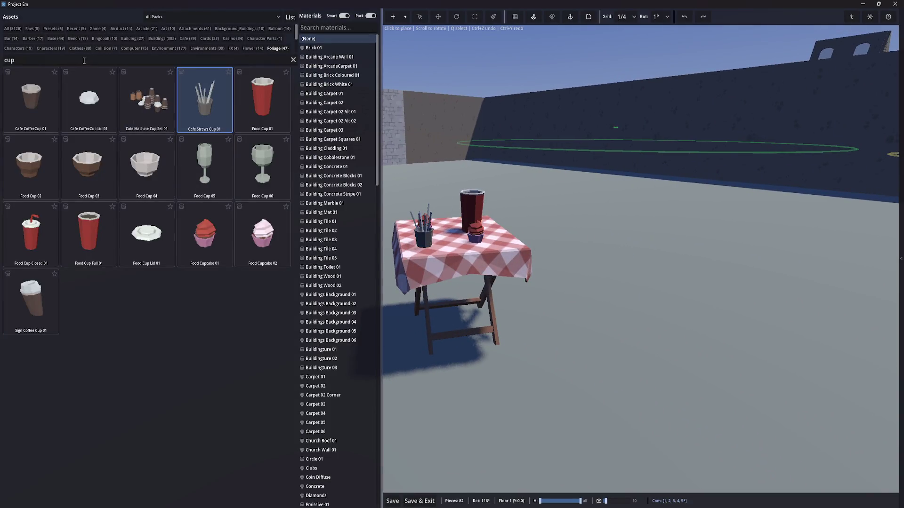
pyautogui.write('chair')
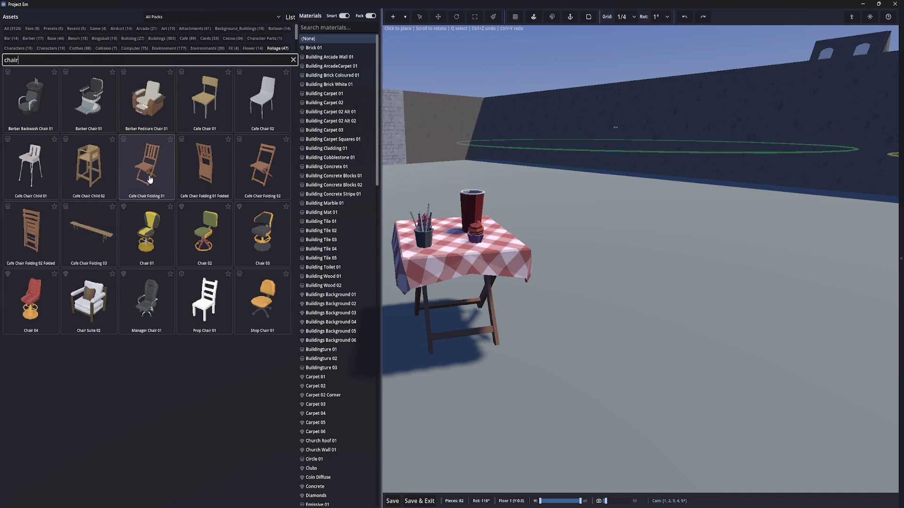
# Place Prop Chair 01 beside the picnic table using 45° rotation steps, turned to 67°
pyautogui.click(205, 301)
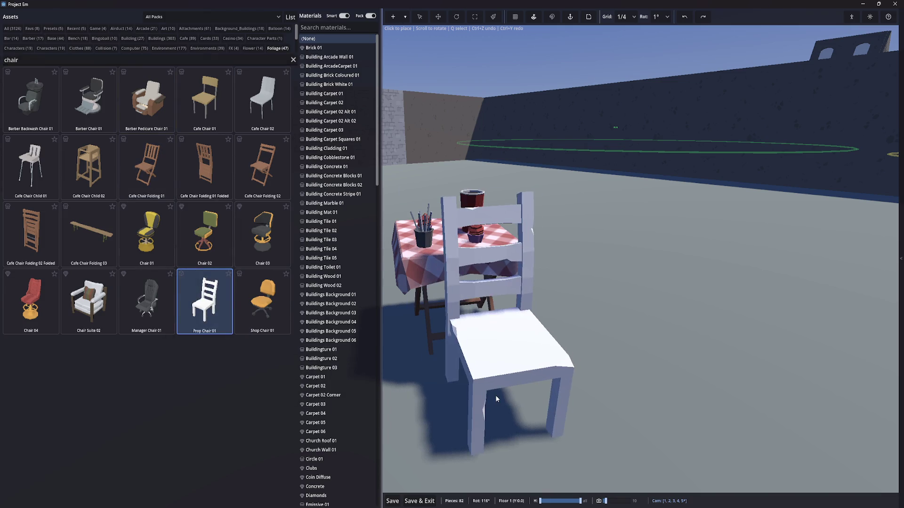
pyautogui.scroll(1, 502, 421)
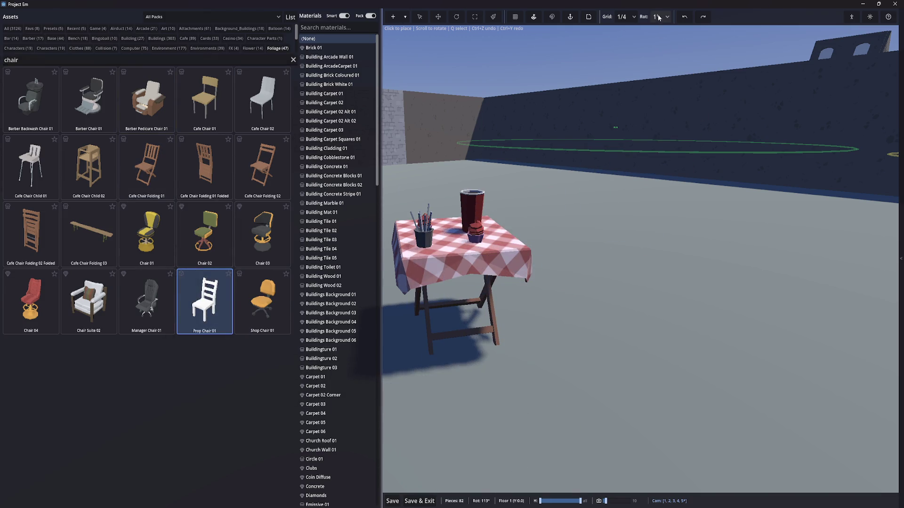
pyautogui.click(663, 39)
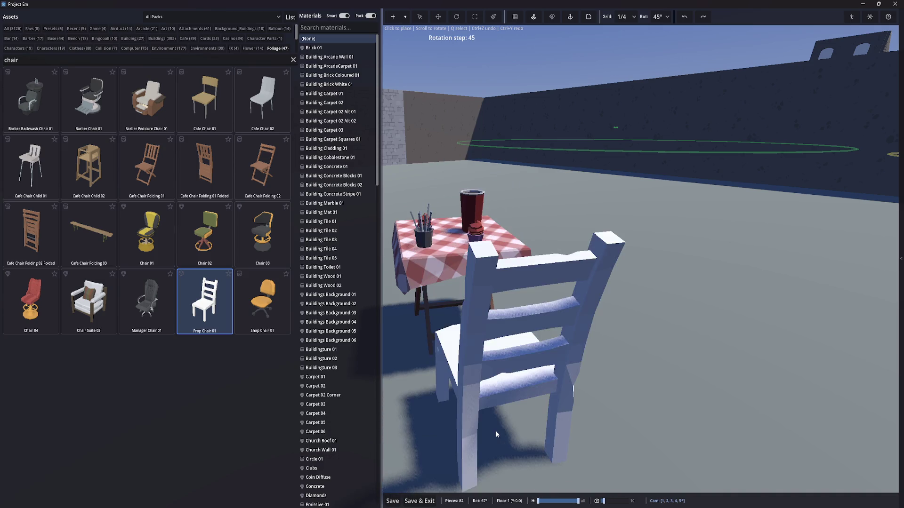
pyautogui.click(502, 431)
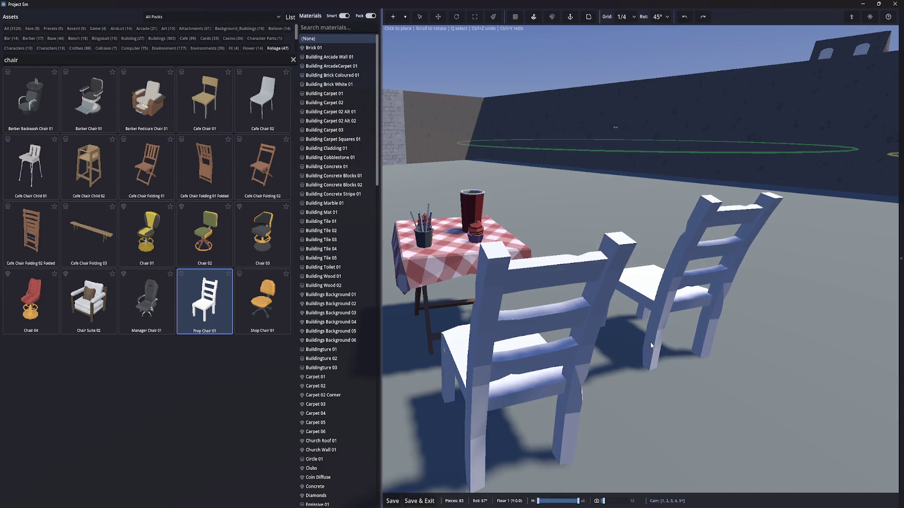
pyautogui.press('q')
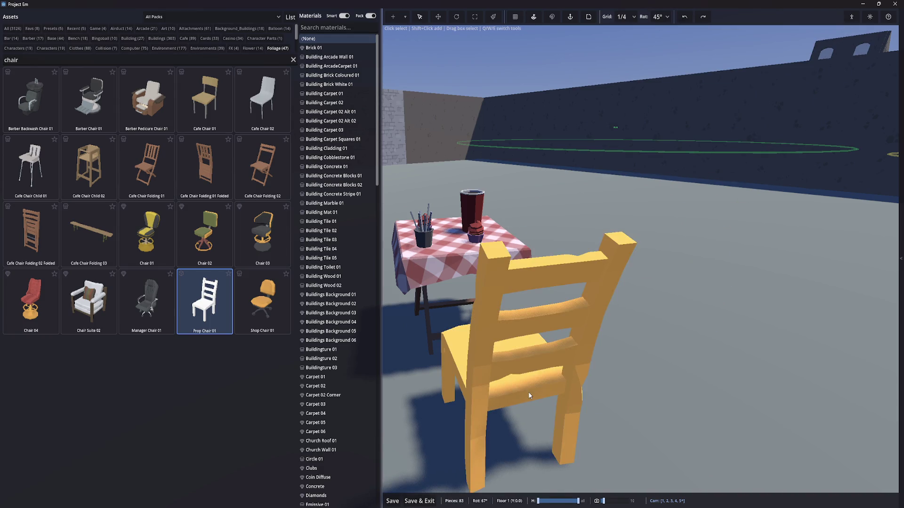
pyautogui.press('Tab')
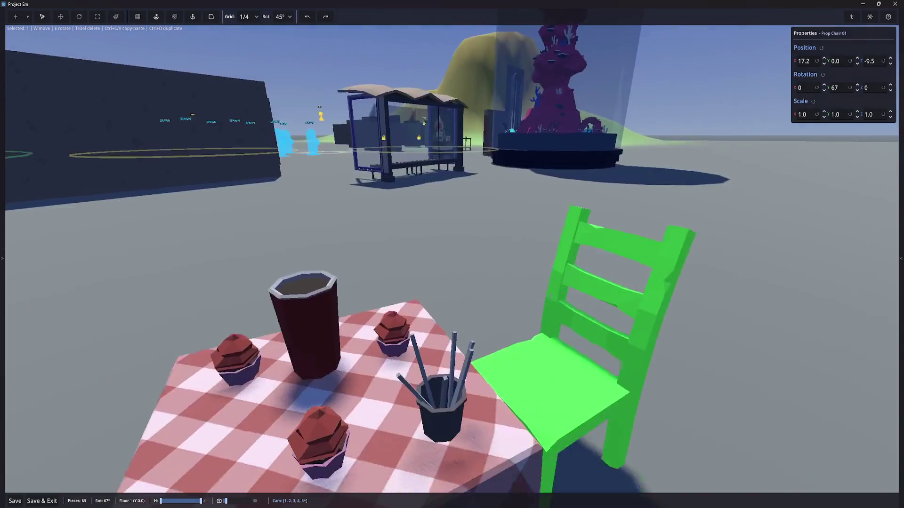
pyautogui.press('f')
pyautogui.press('Tab')
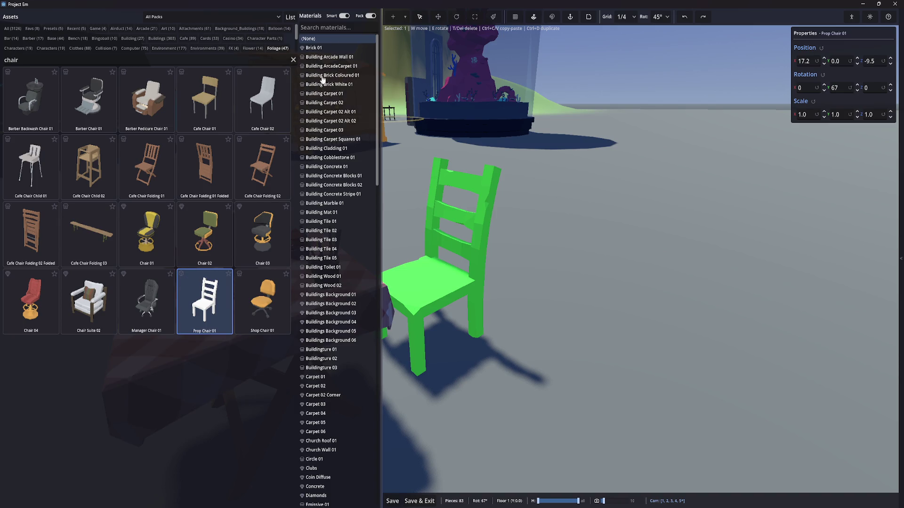
# Try the Tile 05 to Tile 01, Texture 04 A–C and Texture 03 C materials on the chair
pyautogui.moveTo(377, 156); pyautogui.dragTo(377, 476)
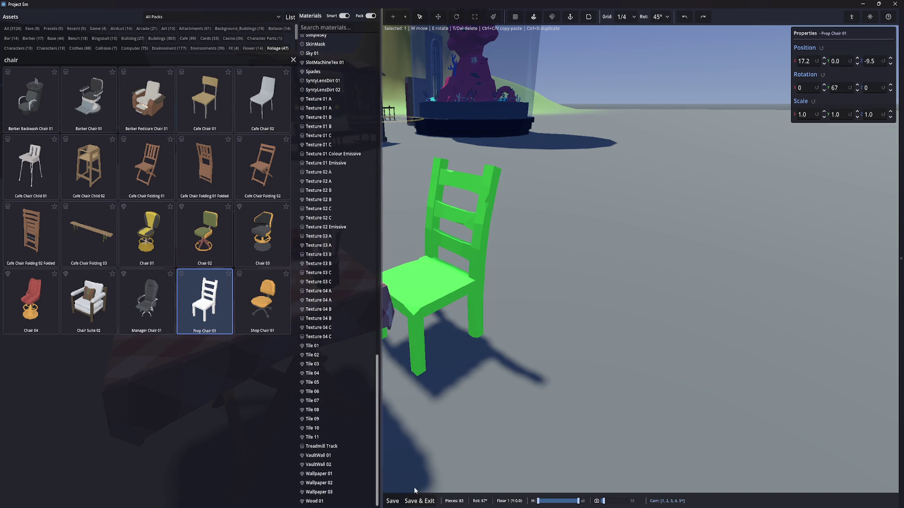
pyautogui.click(332, 382)
pyautogui.click(315, 374)
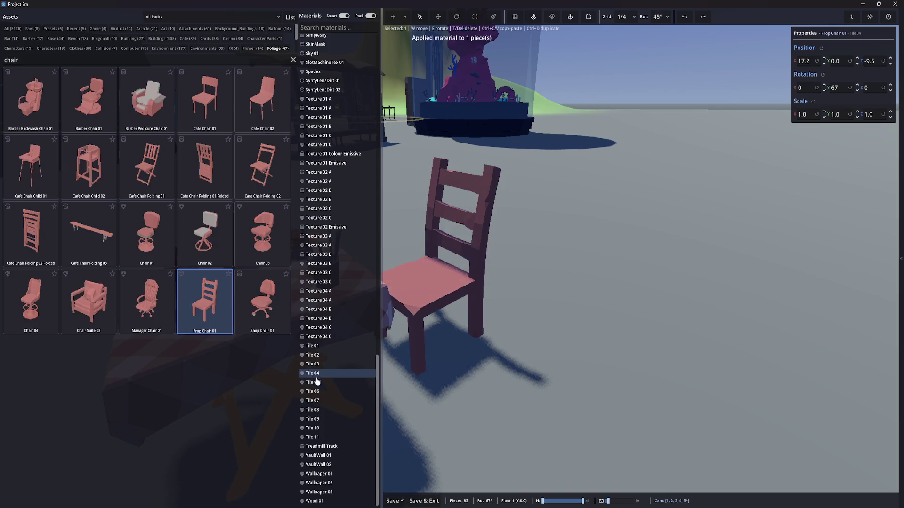
pyautogui.click(320, 365)
pyautogui.click(314, 356)
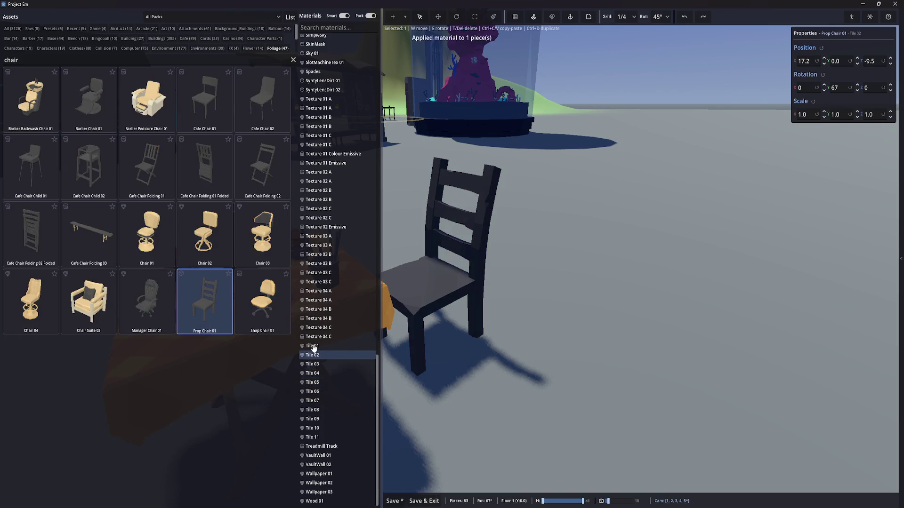
pyautogui.click(320, 347)
pyautogui.click(319, 337)
pyautogui.click(318, 327)
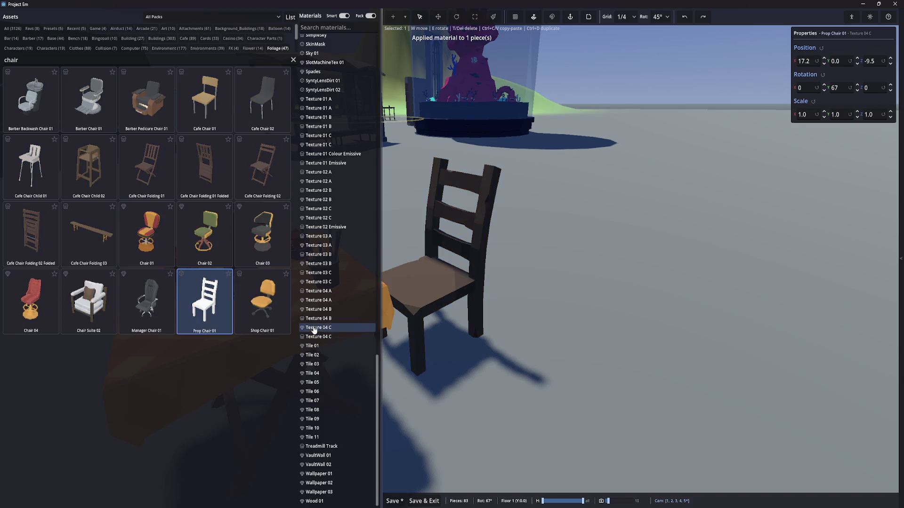
pyautogui.click(318, 319)
pyautogui.click(318, 309)
pyautogui.click(319, 300)
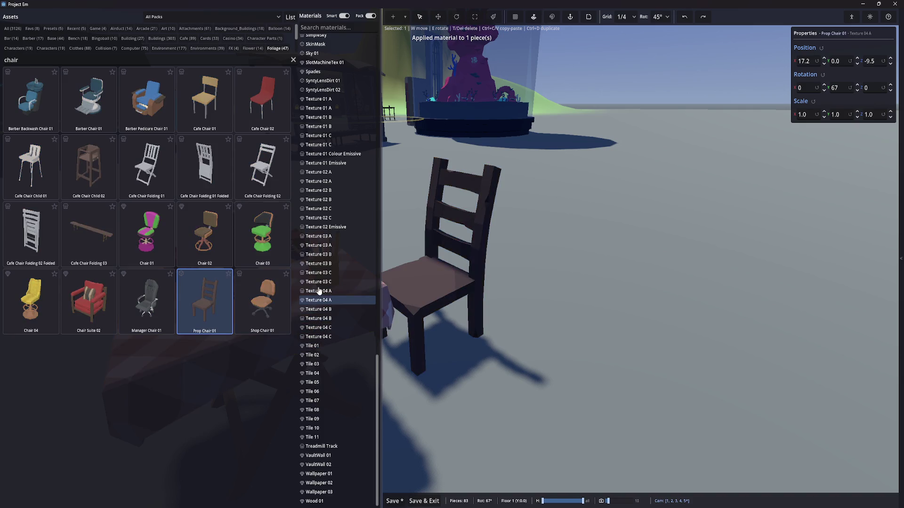
pyautogui.click(319, 292)
pyautogui.click(319, 282)
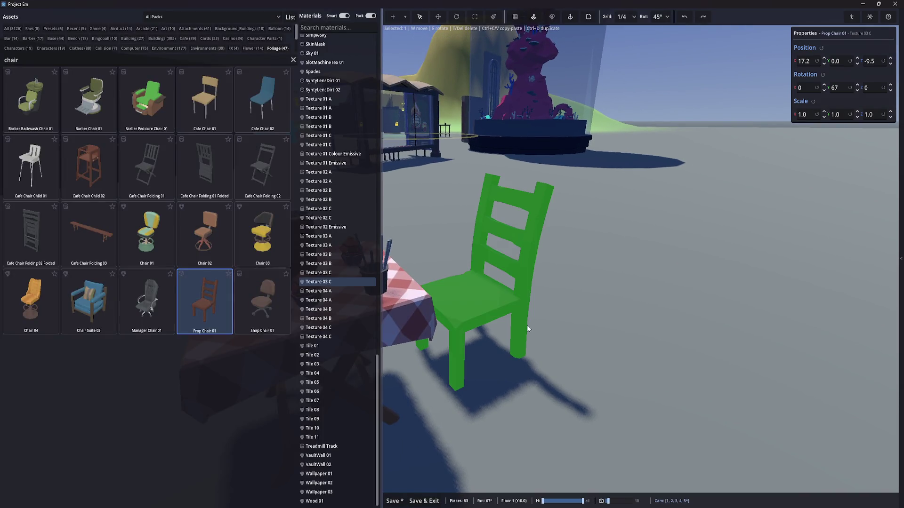
# Try Texture 03 B, Texture 02 Emissive, Texture 02 B and Wallpaper 01 on the chair
pyautogui.click(322, 255)
pyautogui.click(323, 227)
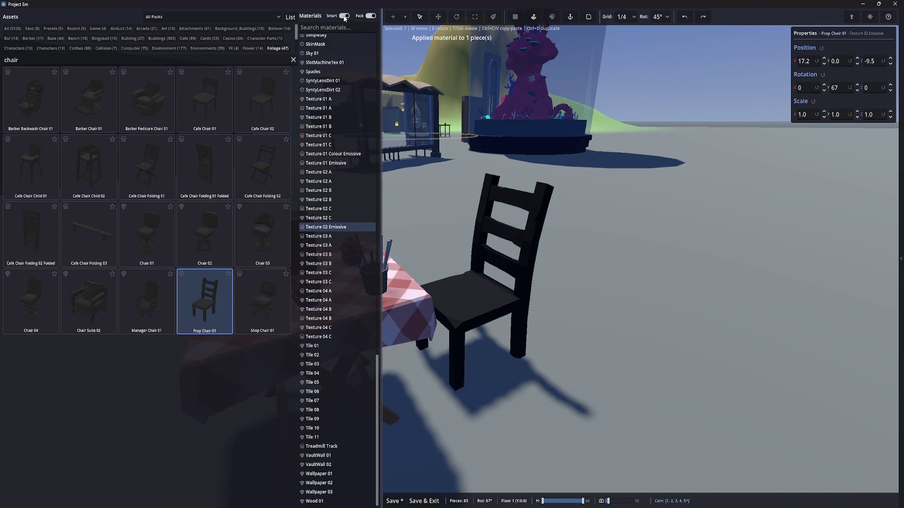
pyautogui.click(323, 190)
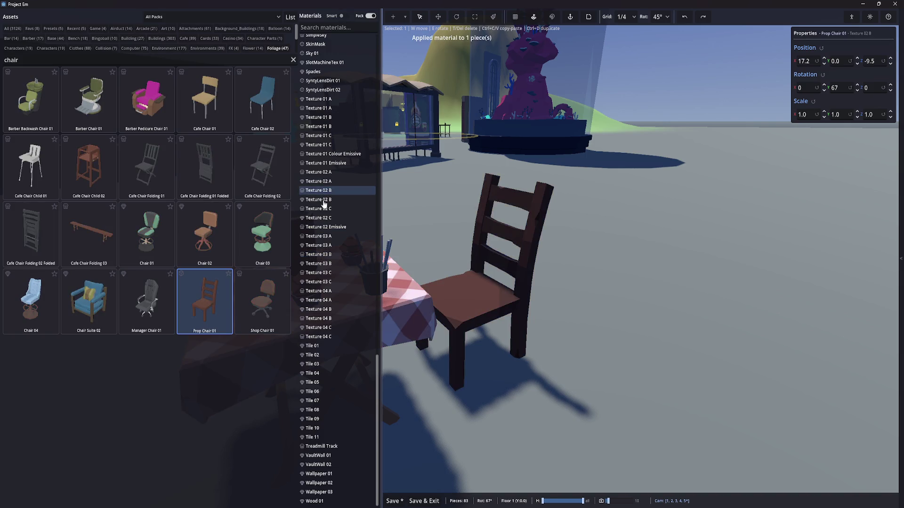
pyautogui.click(322, 255)
pyautogui.click(319, 475)
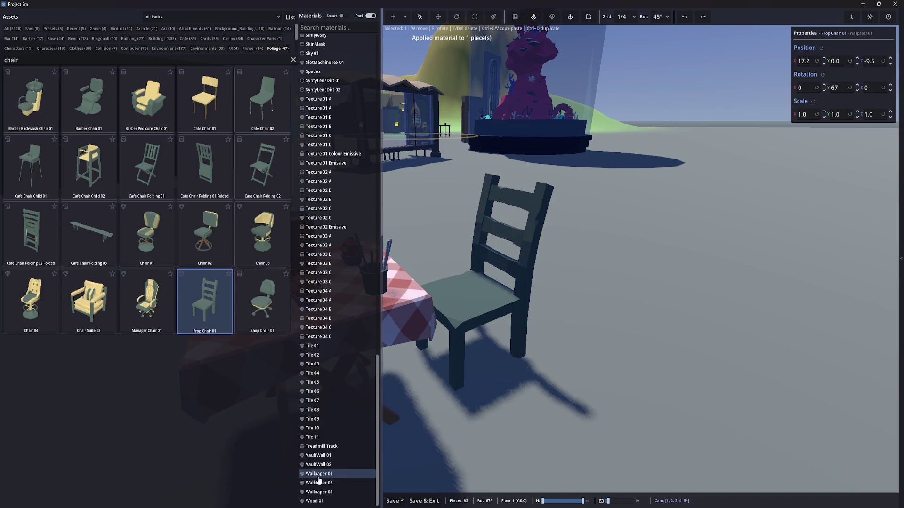
# After testing Generic and Generic Carpet, give the chair Generic Dirt, then deselect it and hide the panels
pyautogui.scroll(10, 329, 215)
pyautogui.click(323, 150)
pyautogui.click(321, 122)
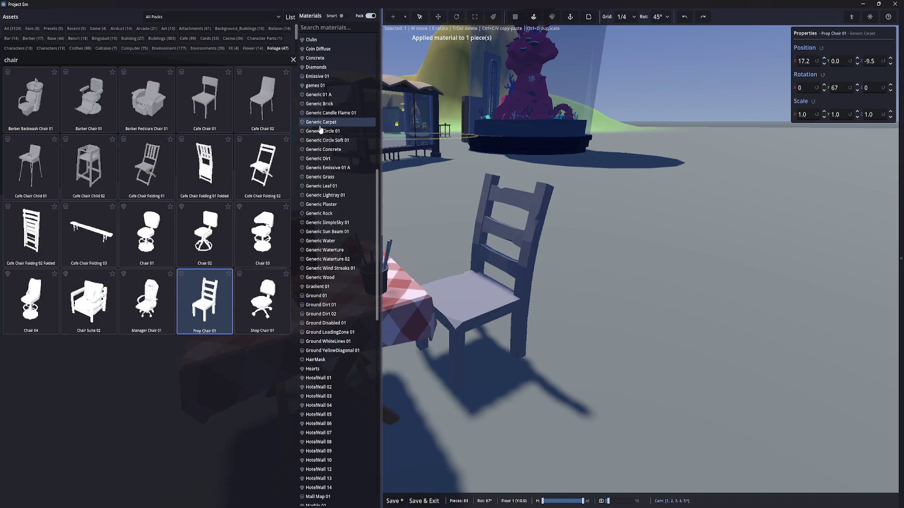
pyautogui.click(323, 161)
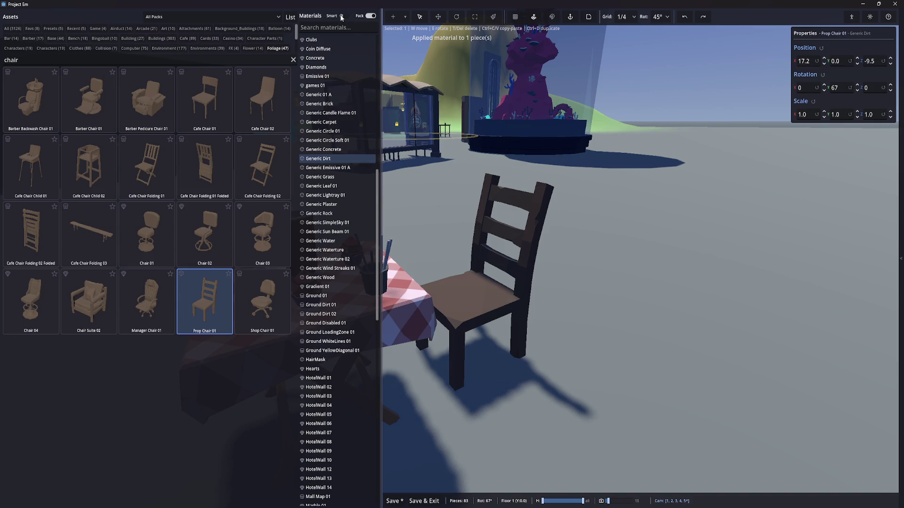
pyautogui.click(615, 282)
pyautogui.press('Tab')
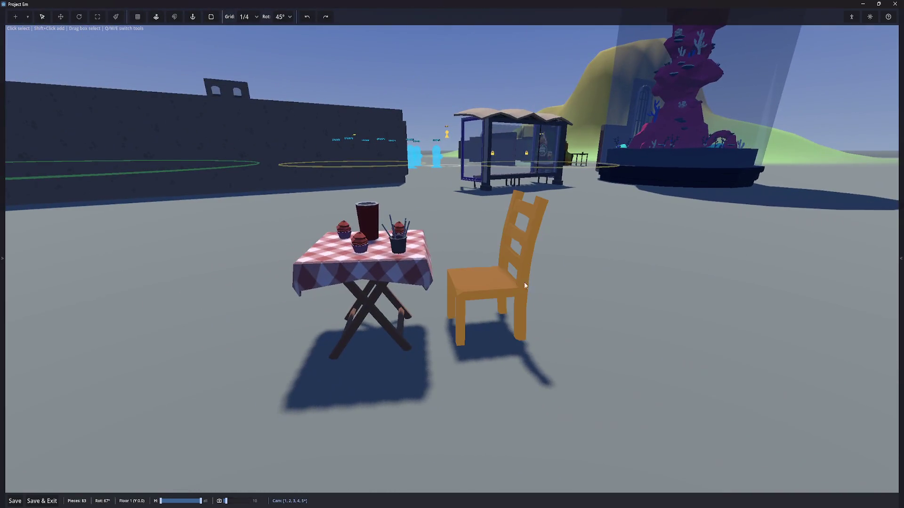
# Copy the chair and paste three copies: left of, in front of, and at the table's near side
pyautogui.click(496, 348)
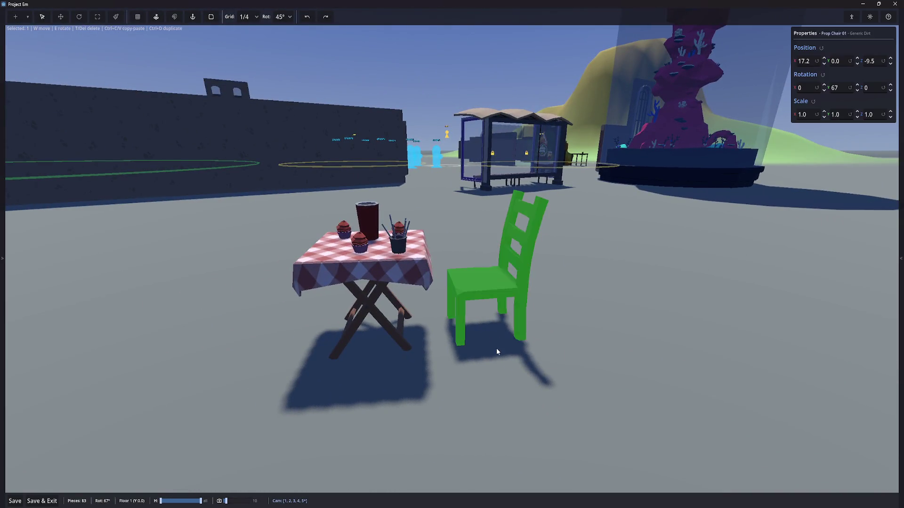
pyautogui.hotkey('ctrl', 'c')
pyautogui.hotkey('ctrl', 'v')
pyautogui.scroll(-2, 273, 344)
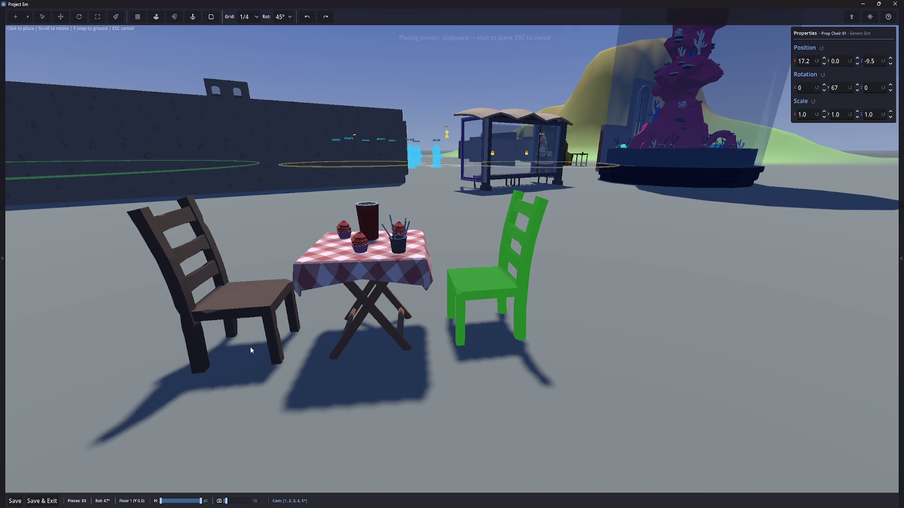
pyautogui.click(248, 352)
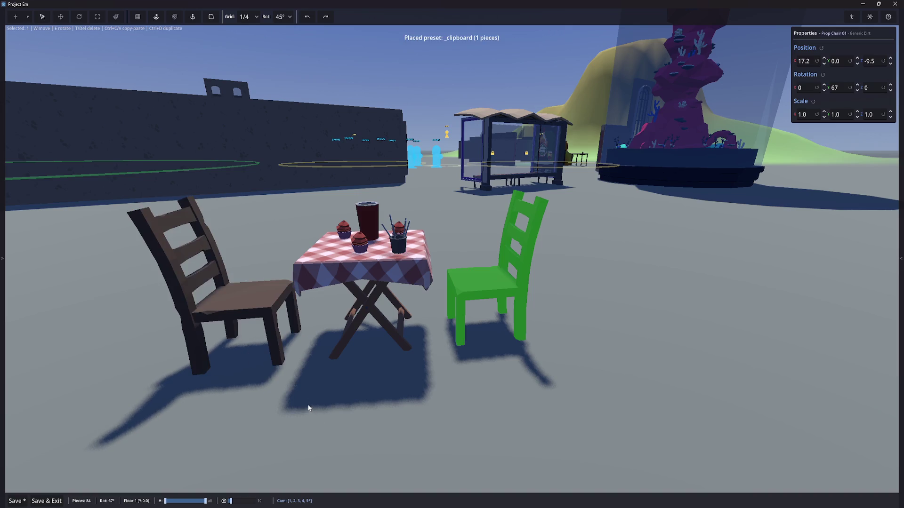
pyautogui.hotkey('ctrl', 'v')
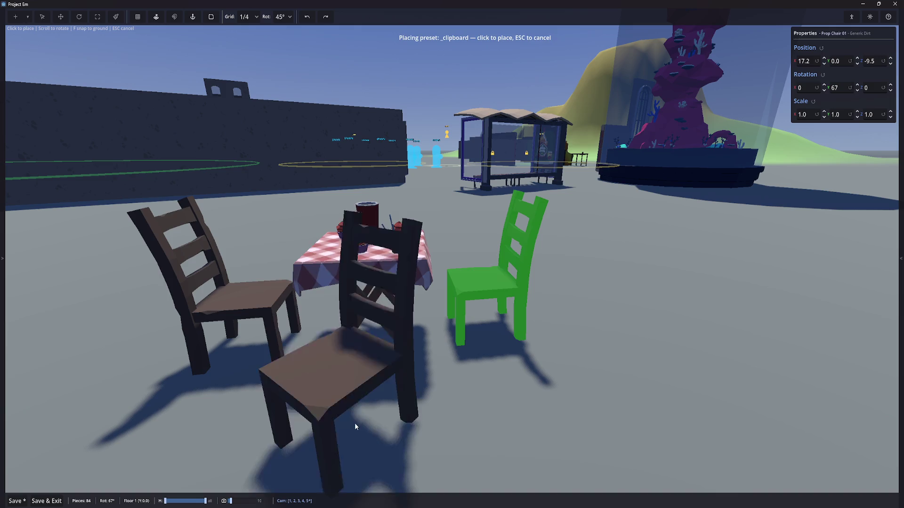
pyautogui.click(384, 438)
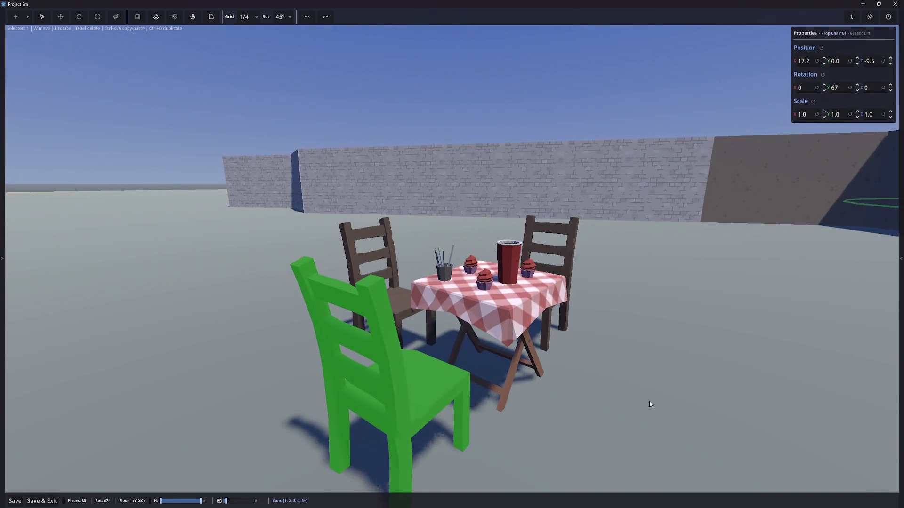
pyautogui.click(636, 403)
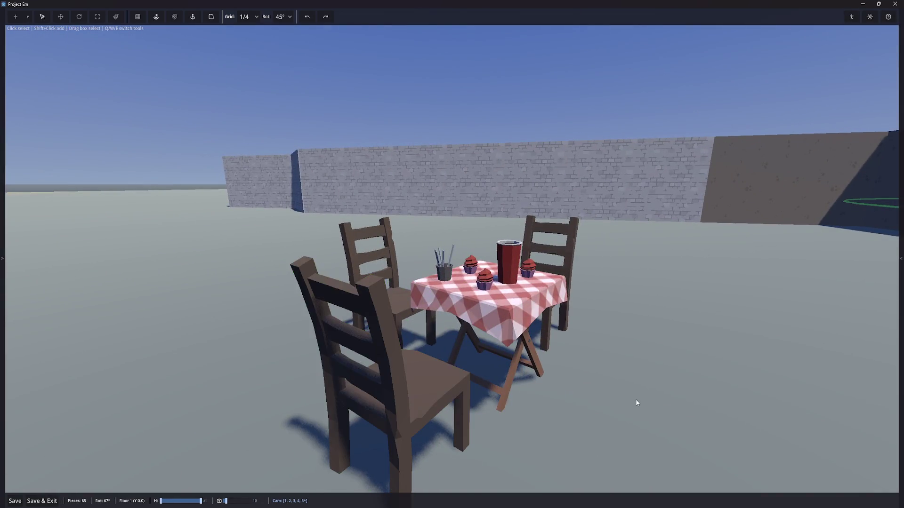
pyautogui.hotkey('ctrl', 'v')
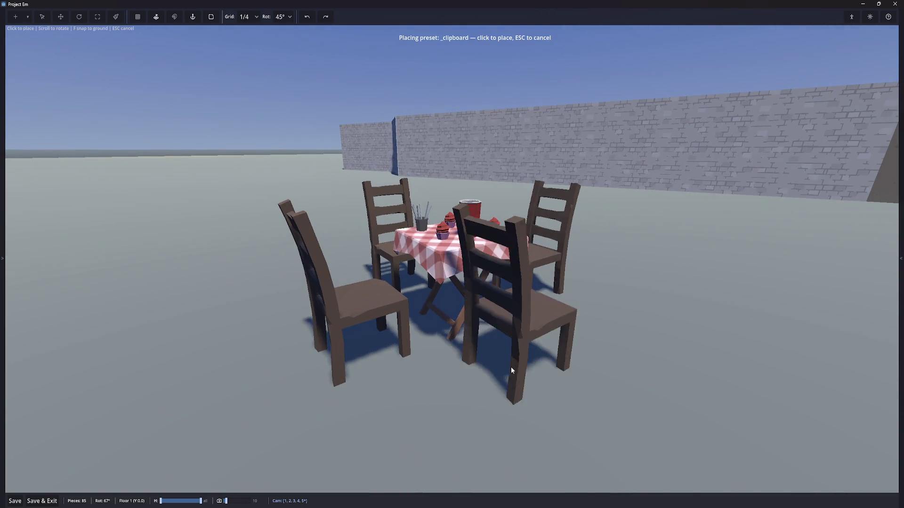
pyautogui.click(548, 390)
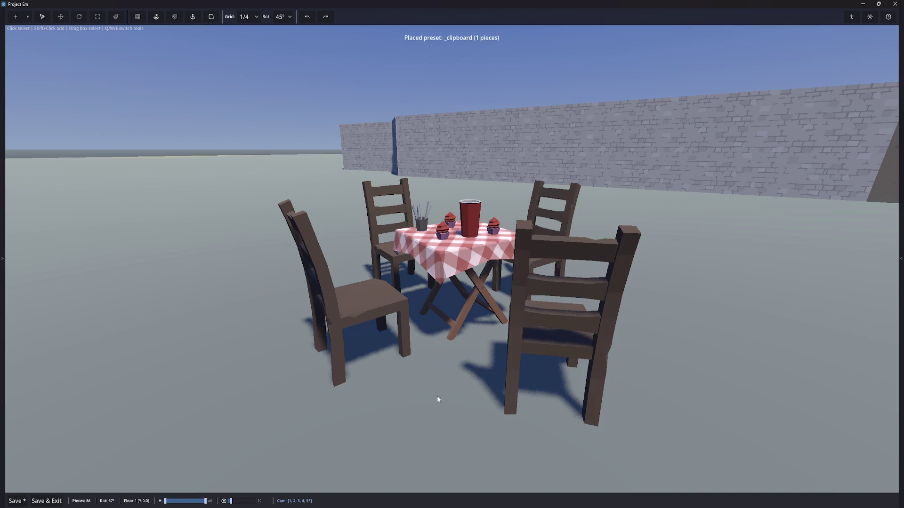
pyautogui.click(372, 315)
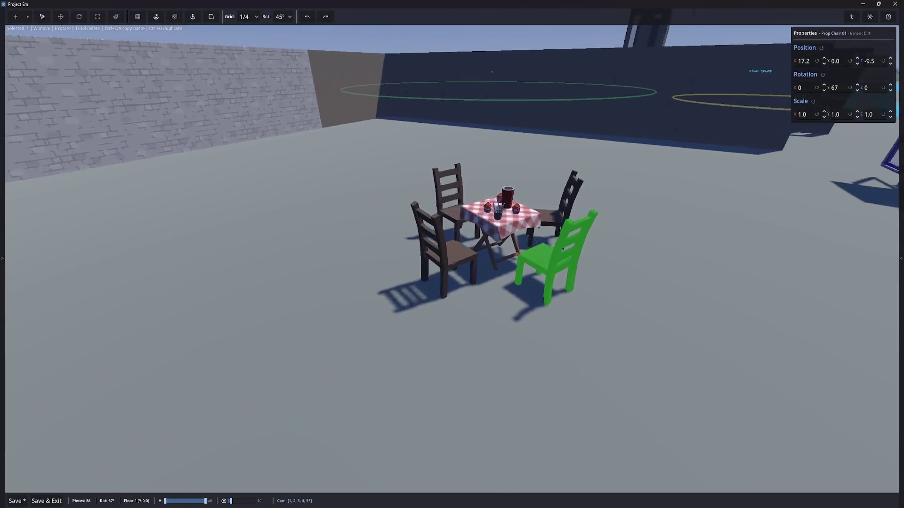
# Save, then turn the near-left chair to face the table and nudge it closer
pyautogui.hotkey('ctrl', 's')
pyautogui.press('w')
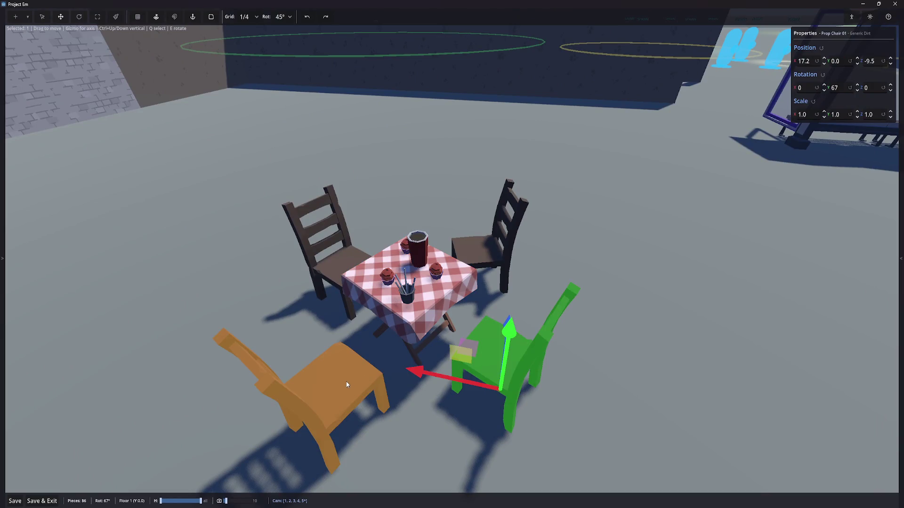
pyautogui.click(275, 345)
pyautogui.press('e')
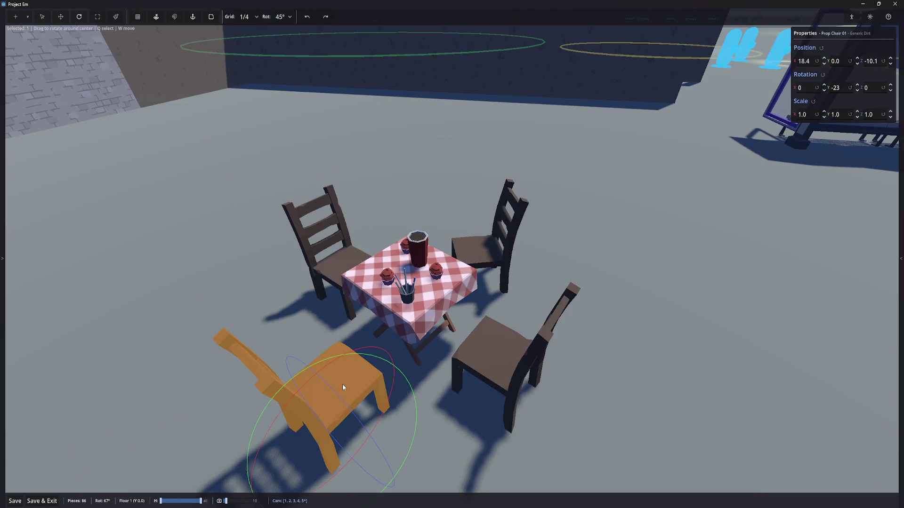
pyautogui.moveTo(419, 400); pyautogui.dragTo(422, 413)
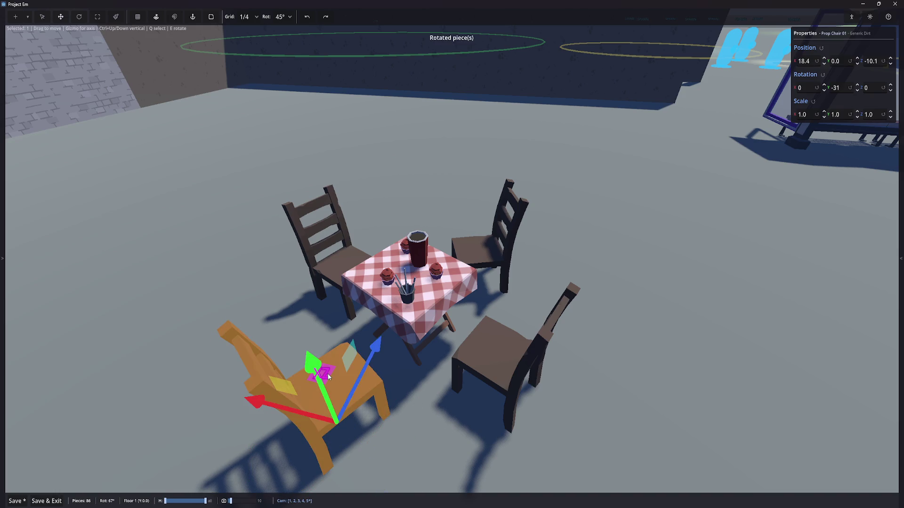
pyautogui.moveTo(329, 376); pyautogui.dragTo(312, 357)
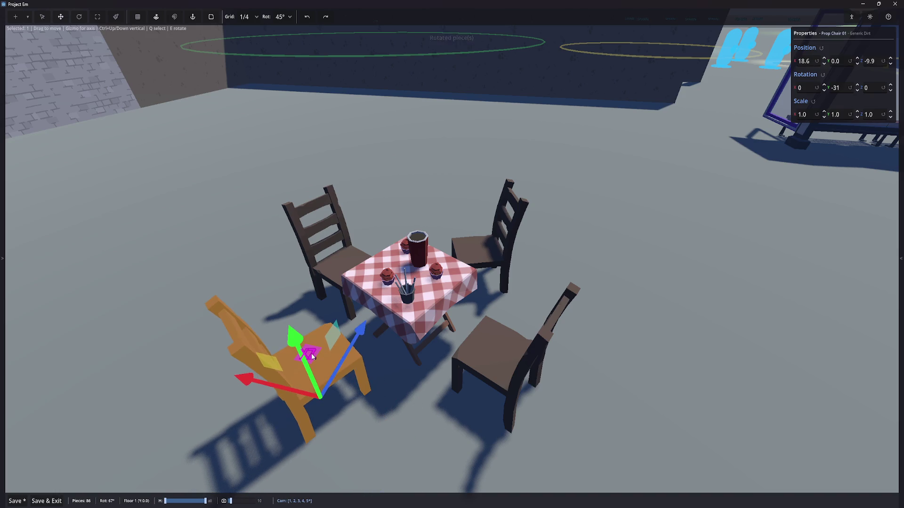
# Save the level and turn the far-right chair to face the table
pyautogui.click(484, 260)
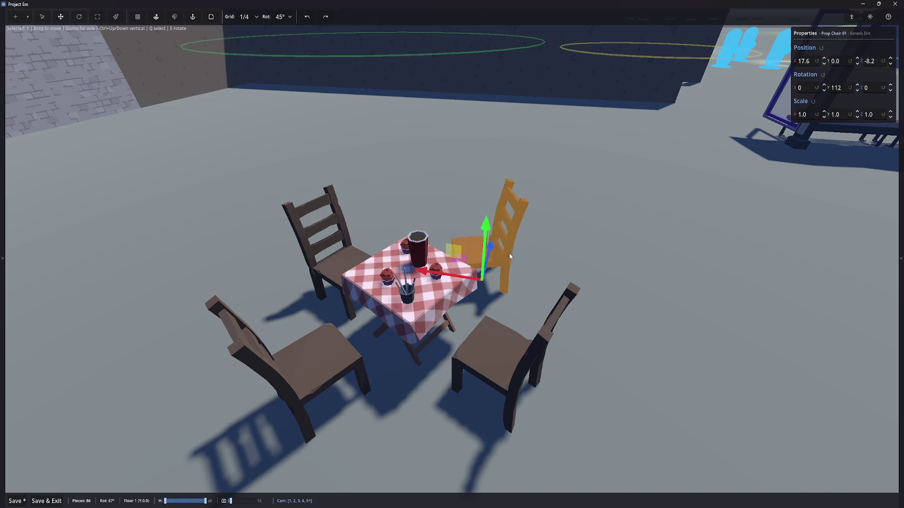
pyautogui.hotkey('ctrl', 's')
pyautogui.press('e')
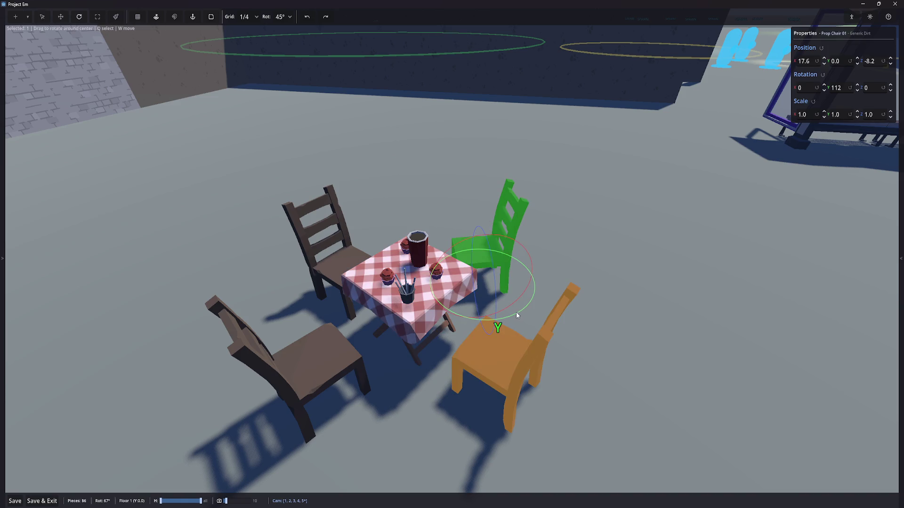
pyautogui.moveTo(516, 312); pyautogui.dragTo(550, 309)
# Select the whole table-and-chairs set and place a duplicate left of the original
pyautogui.press('q')
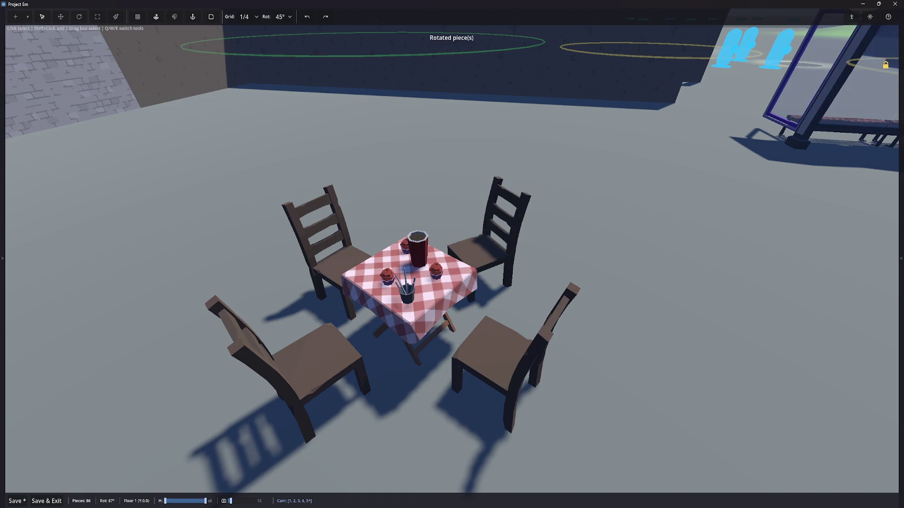
pyautogui.scroll(-5, 381, 182)
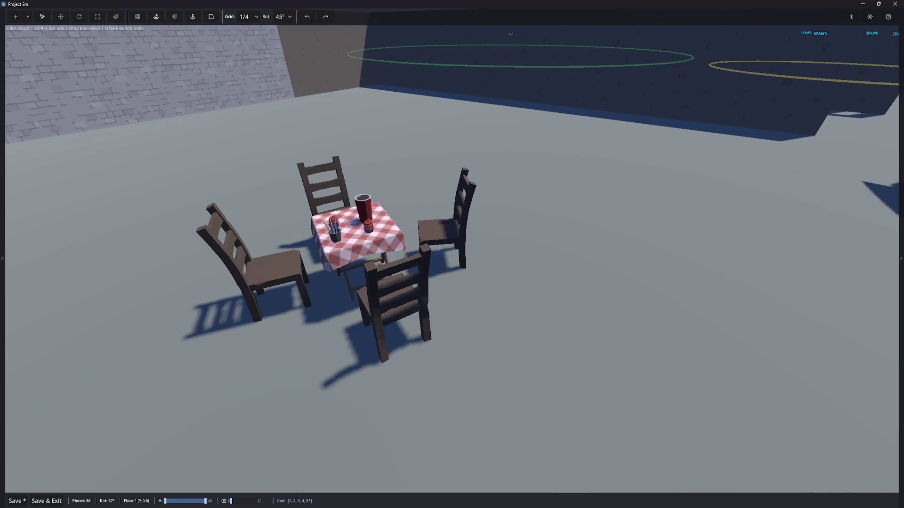
pyautogui.moveTo(322, 171); pyautogui.dragTo(645, 394)
pyautogui.hotkey('ctrl', 'd')
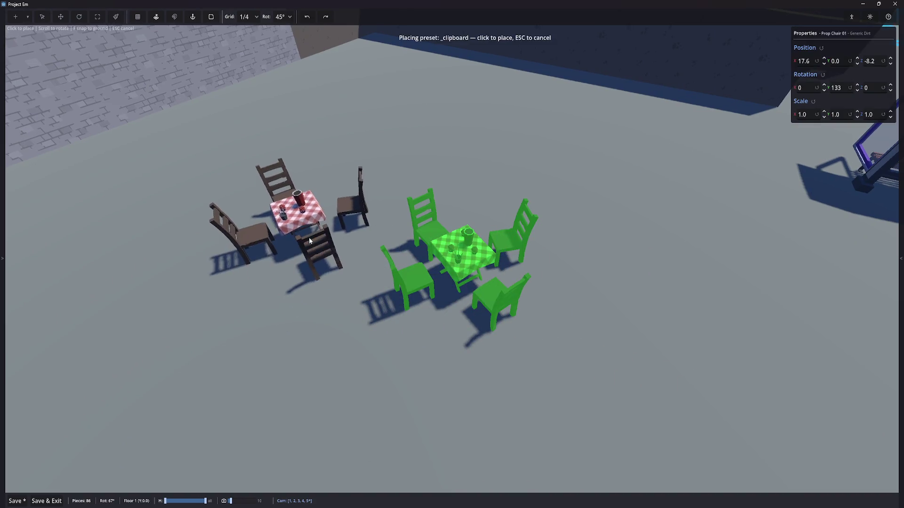
pyautogui.click(300, 225)
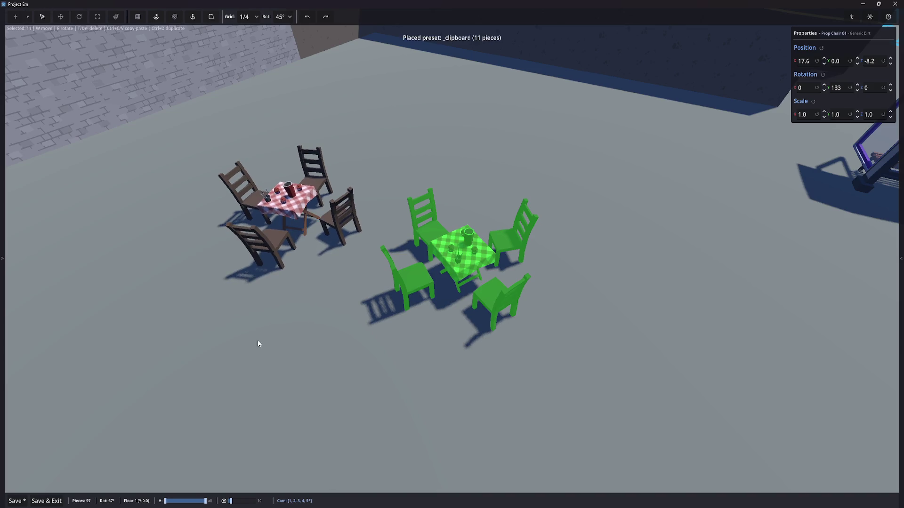
# With a 15° rotation step, place a rotated third set in front of the others, then select all three sets
pyautogui.hotkey('ctrl', 'v')
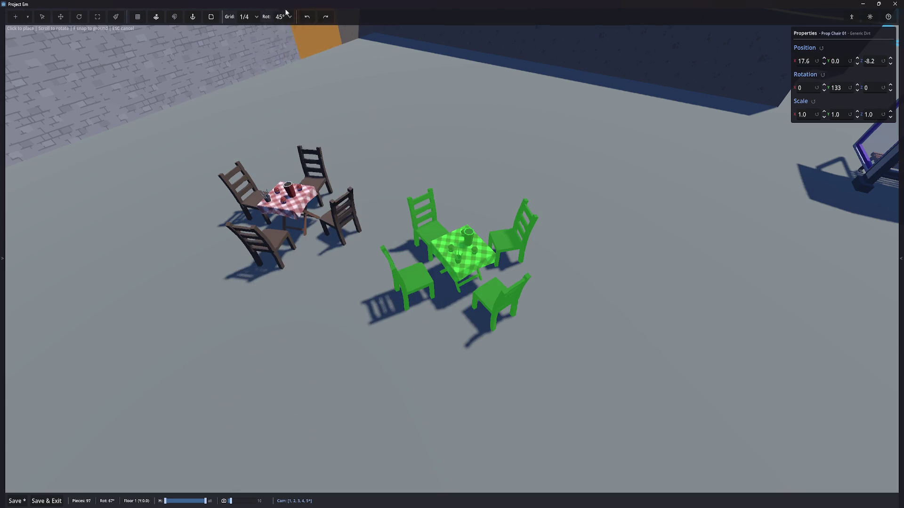
pyautogui.click(285, 49)
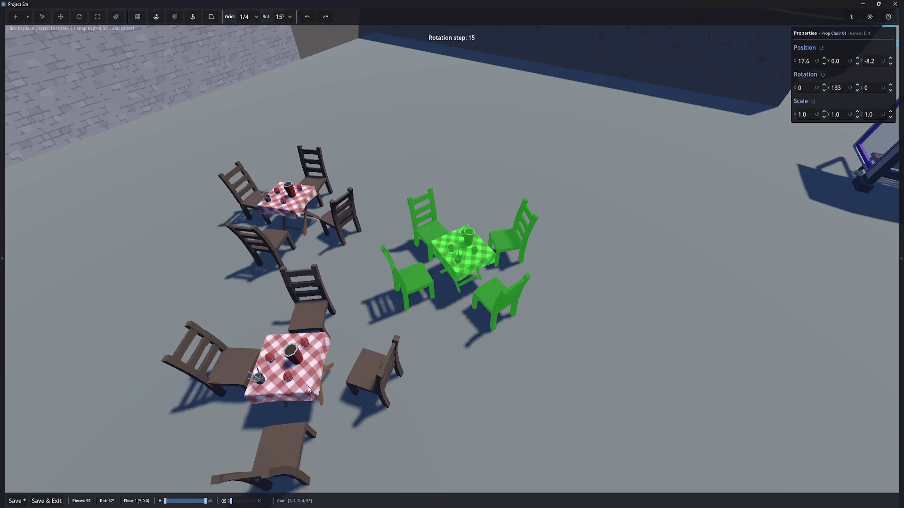
pyautogui.scroll(-2, 285, 405)
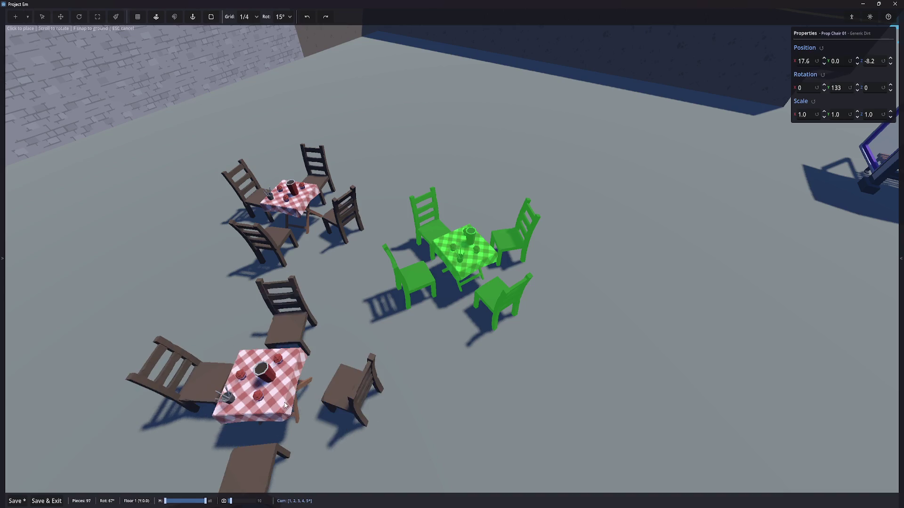
pyautogui.scroll(-3, 296, 402)
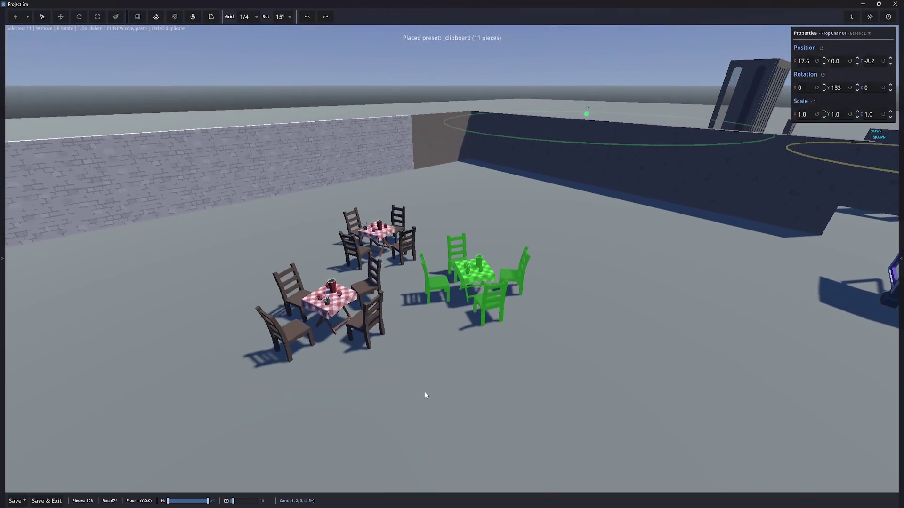
pyautogui.click(425, 391)
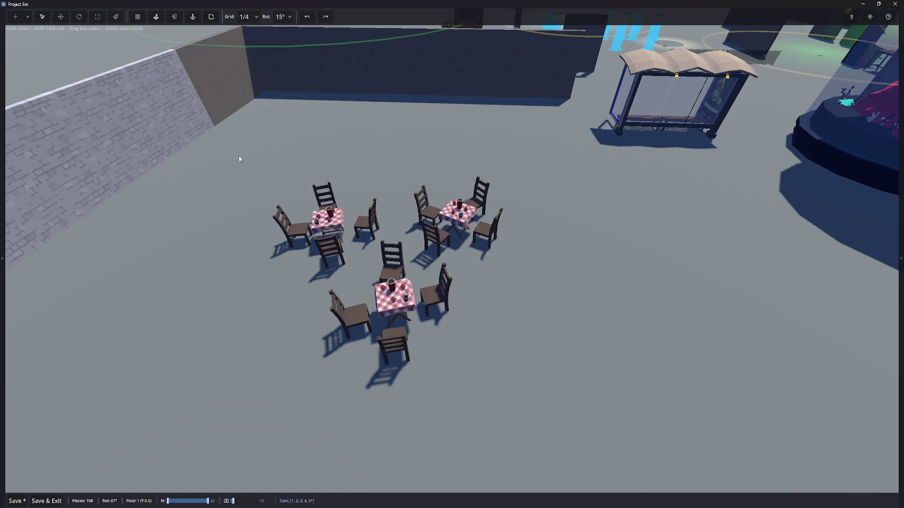
pyautogui.moveTo(239, 158); pyautogui.dragTo(570, 421)
# Search the asset library for 'gaz' to find the gazebo, after first trying 'umbr'
pyautogui.press('Tab')
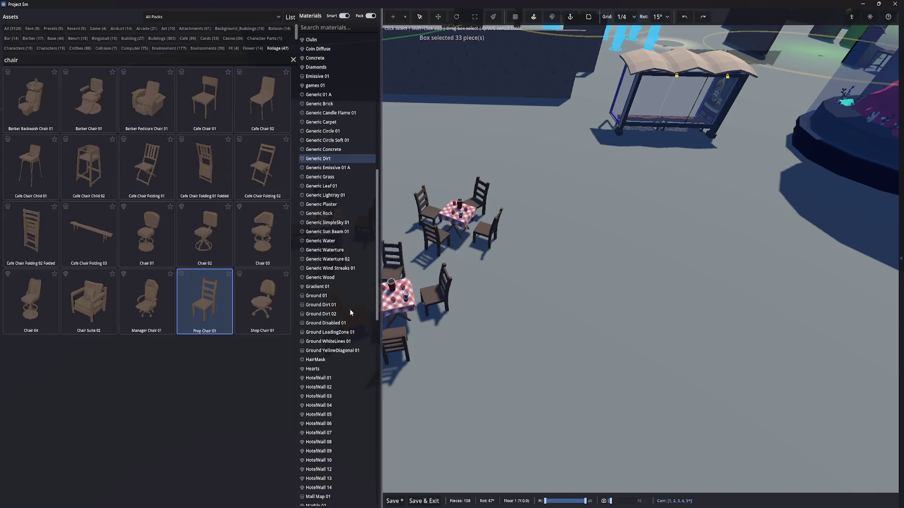
pyautogui.click(72, 60)
pyautogui.write('umbr')
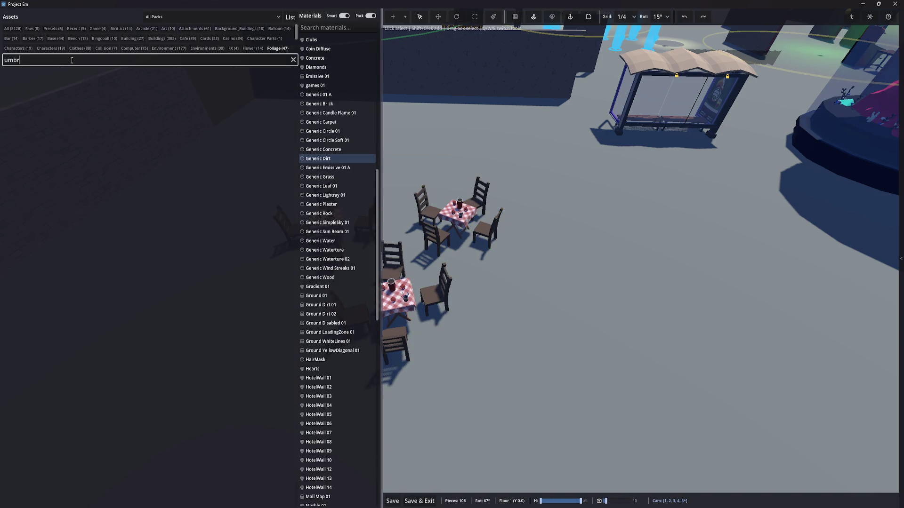
pyautogui.press('BackSpace')
pyautogui.press('BackSpace')
pyautogui.press('BackSpace')
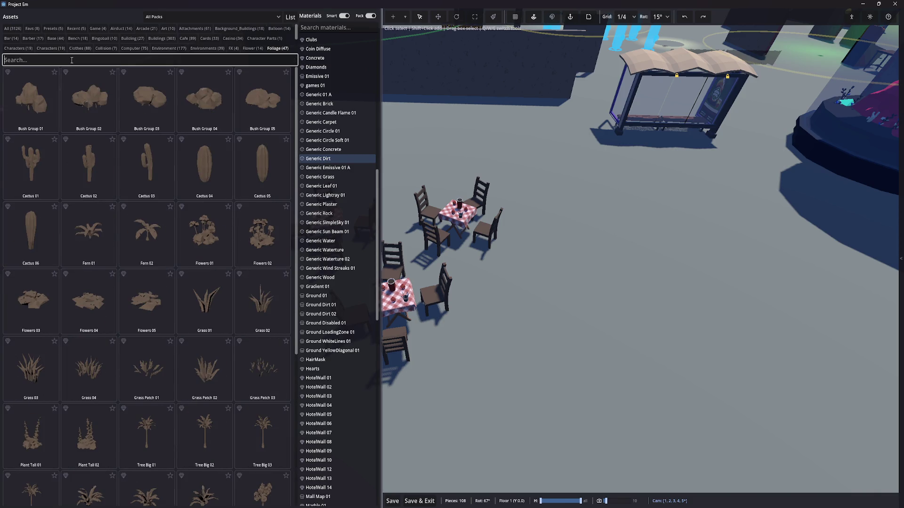
pyautogui.scroll(10, 322, 99)
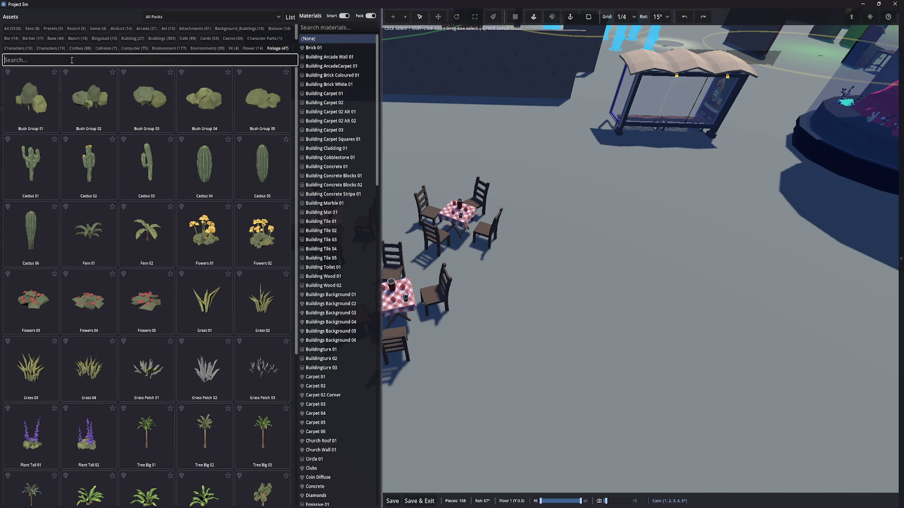
pyautogui.write('gaz')
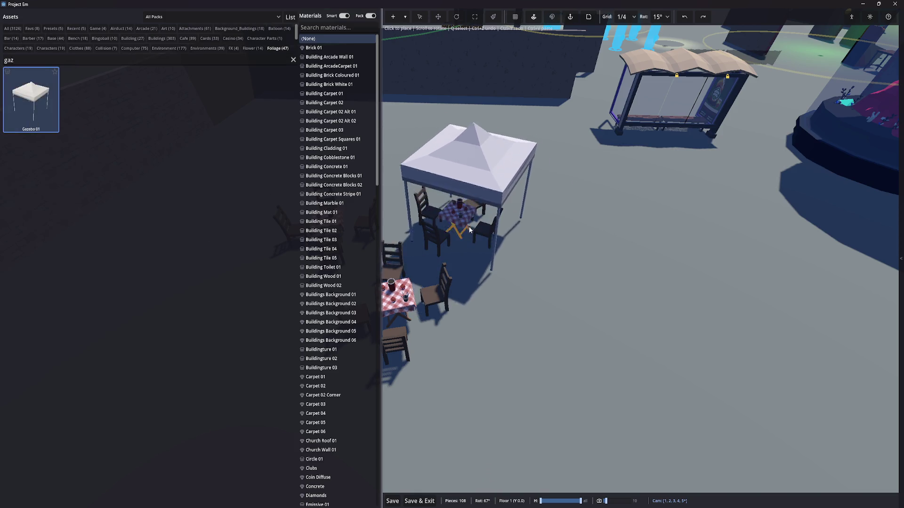
pyautogui.press('Tab')
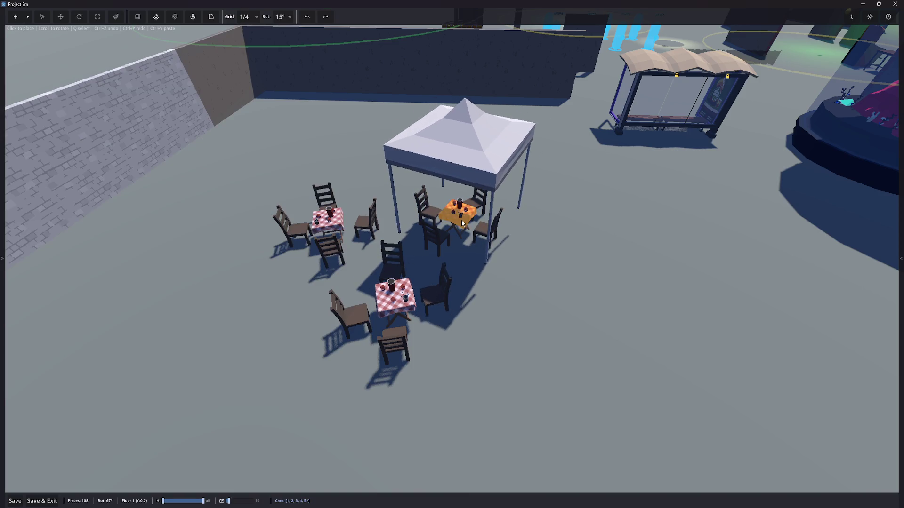
# With surface snapping off, place the gazebo over the purple-cloth table and view beneath it
pyautogui.press('g')
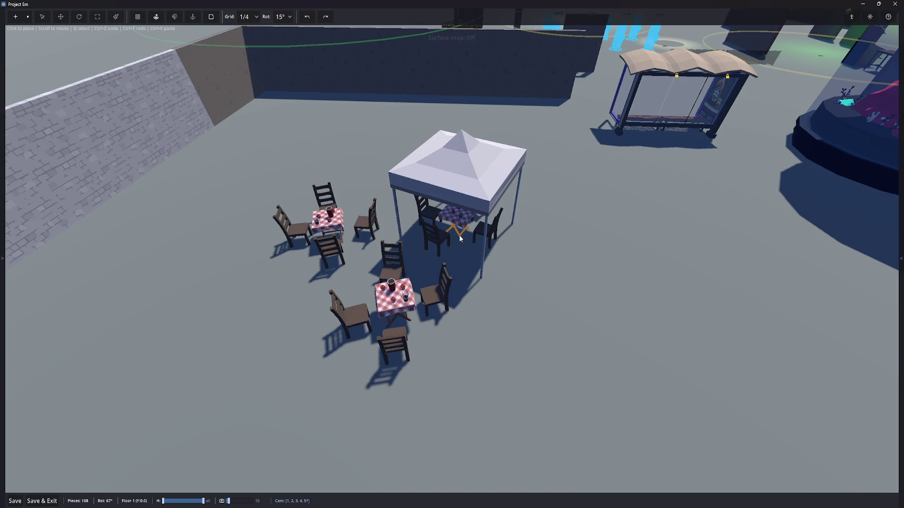
pyautogui.click(461, 238)
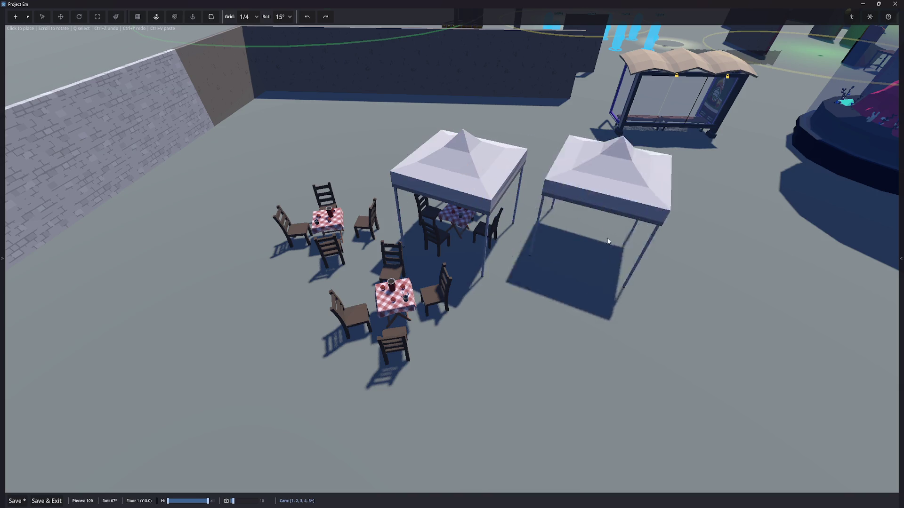
pyautogui.press('q')
pyautogui.press('5')
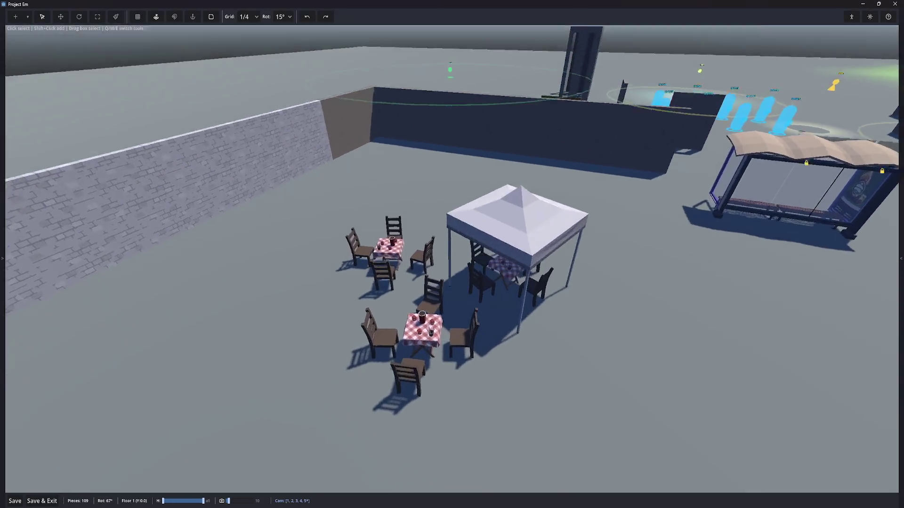
pyautogui.press('Tab')
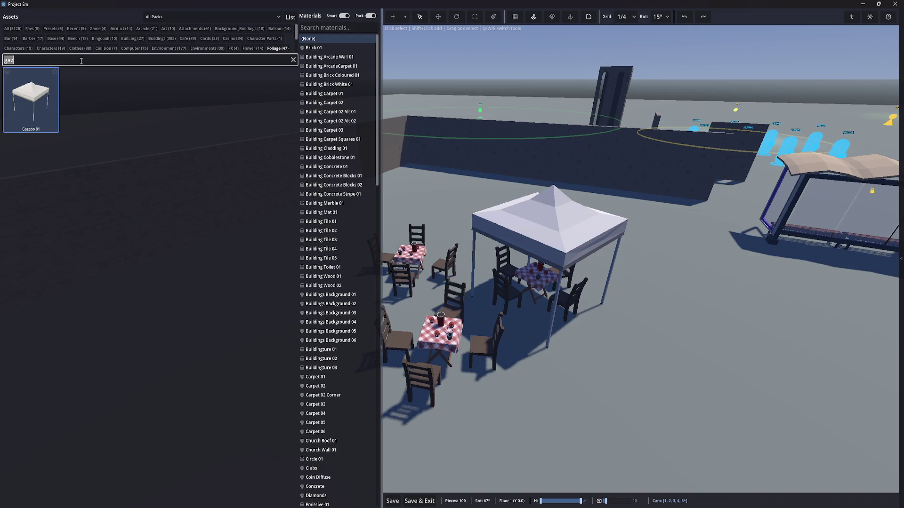
# Place Cactus 03 and Cactus 01 from the Foliage assets beside the picnic tables
pyautogui.press('BackSpace')
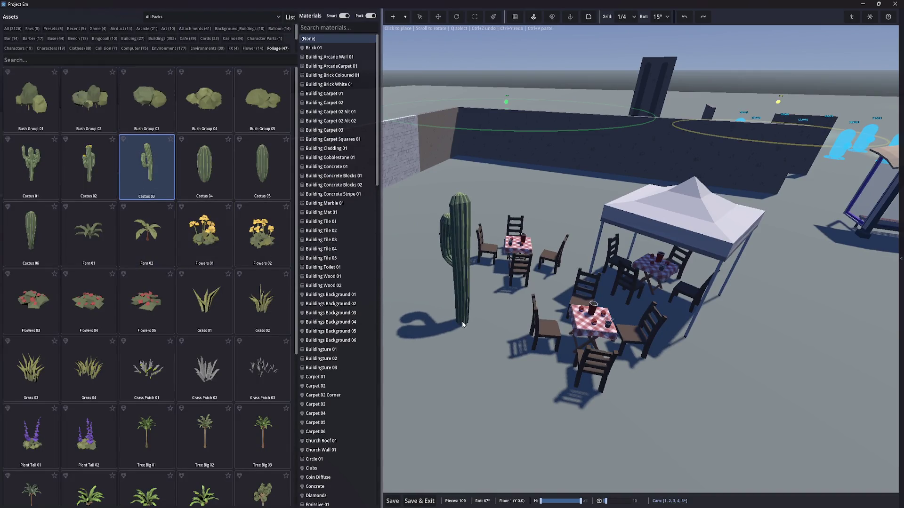
pyautogui.click(456, 309)
pyautogui.click(147, 435)
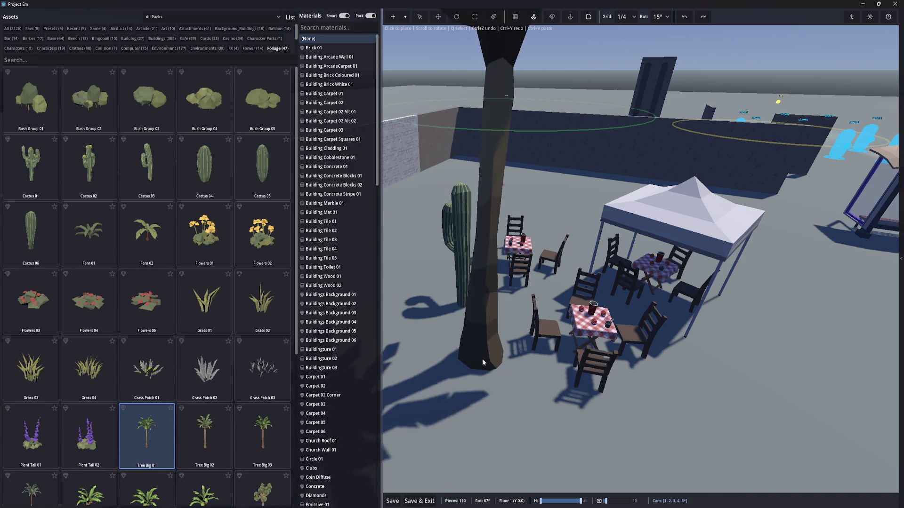
pyautogui.click(205, 436)
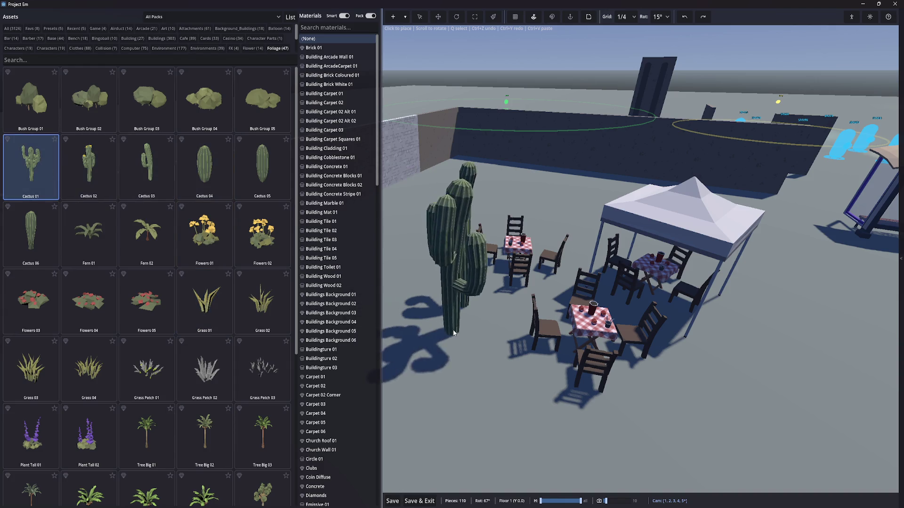
pyautogui.click(469, 354)
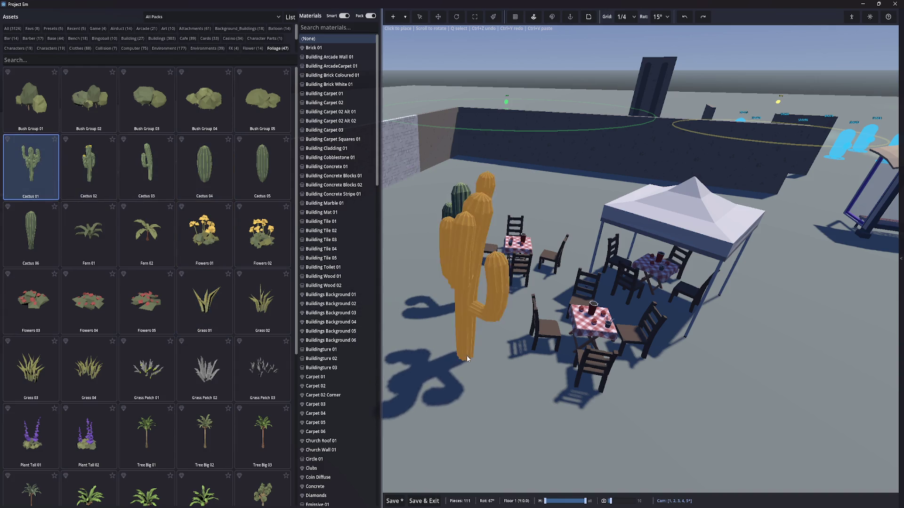
pyautogui.press('q')
pyautogui.scroll(-5, 503, 403)
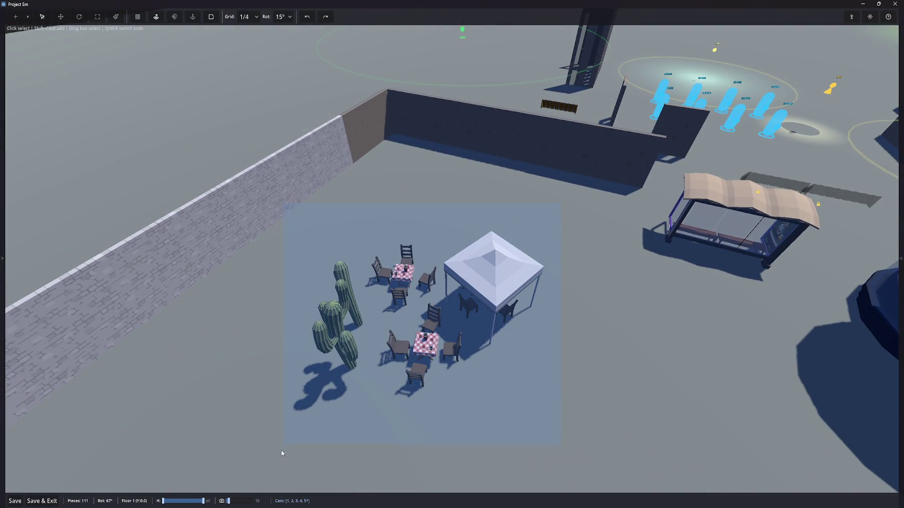
pyautogui.moveTo(281, 453); pyautogui.dragTo(281, 453)
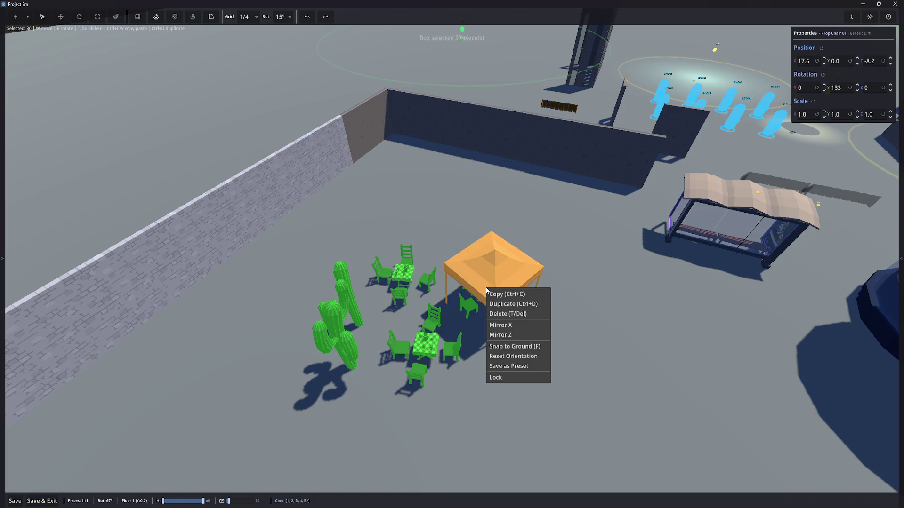
pyautogui.click(506, 365)
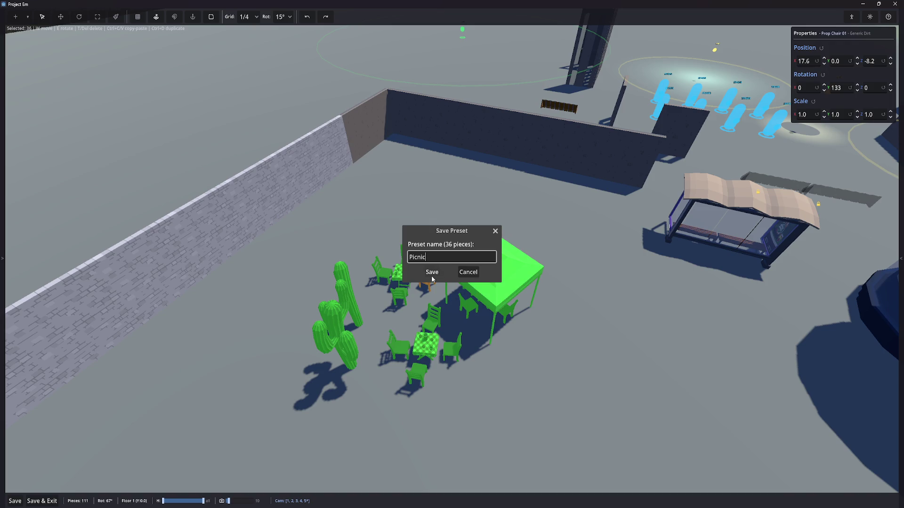
pyautogui.press('Escape')
pyautogui.press('1')
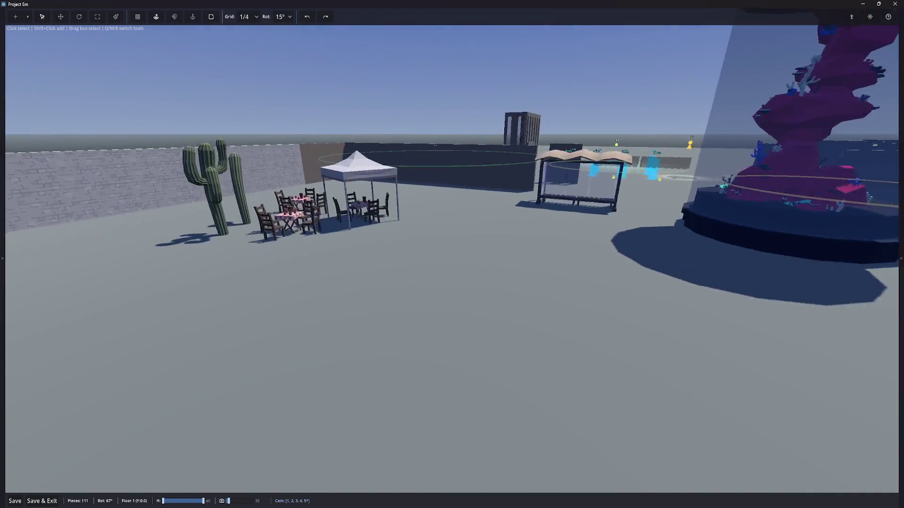
pyautogui.press('Tab')
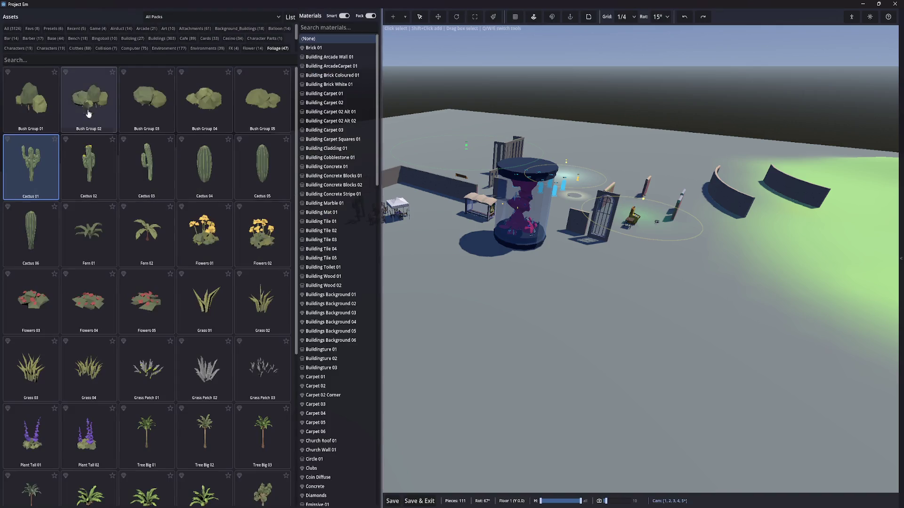
pyautogui.click(51, 29)
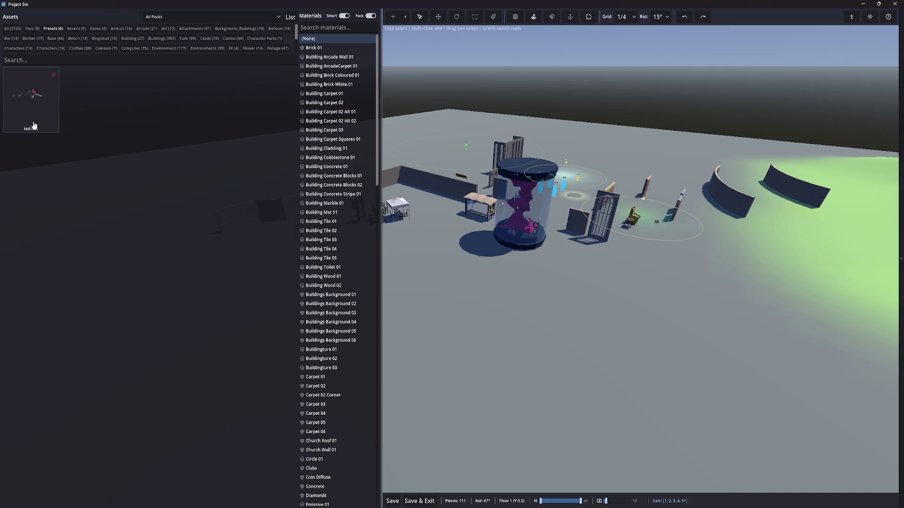
pyautogui.click(34, 125)
pyautogui.press('Tab')
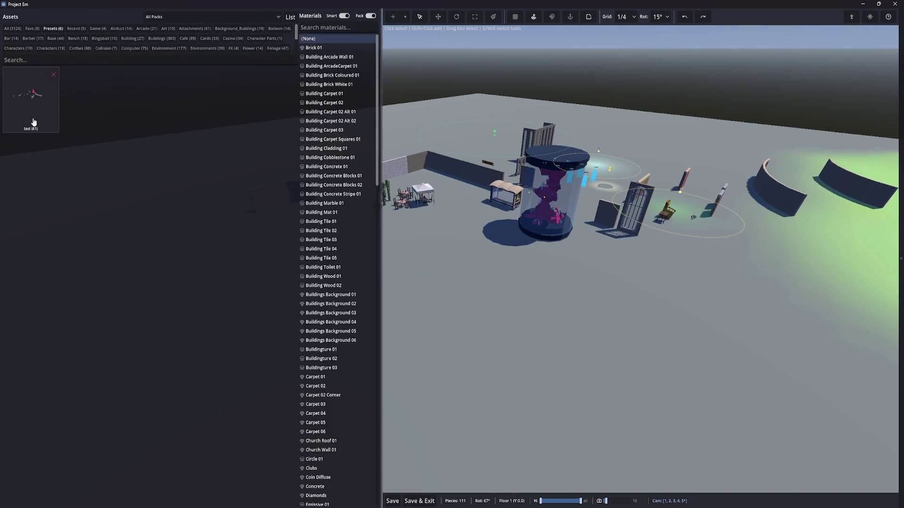
pyautogui.press('Tab')
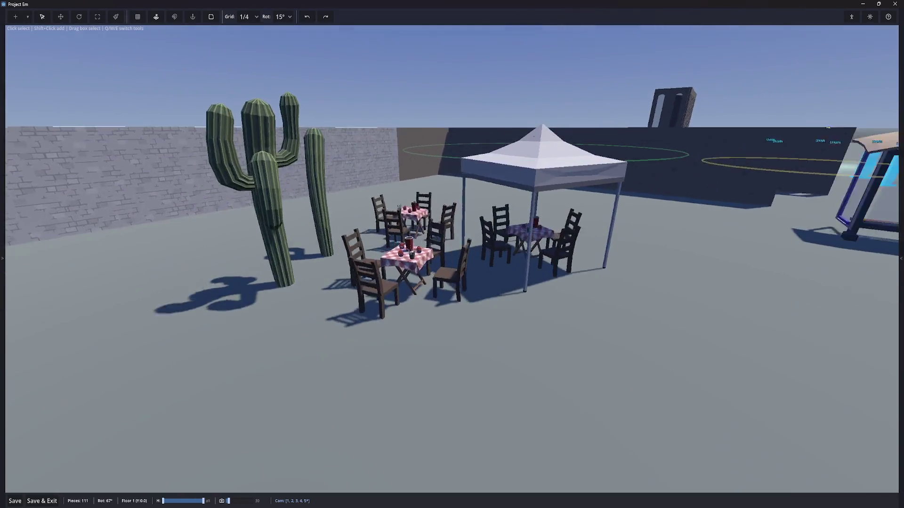
pyautogui.press('1')
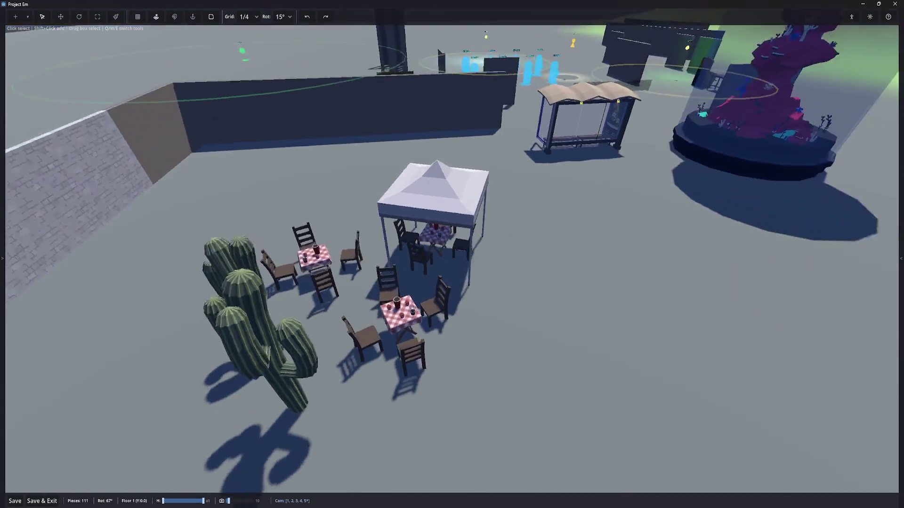
pyautogui.moveTo(562, 156); pyautogui.dragTo(563, 157)
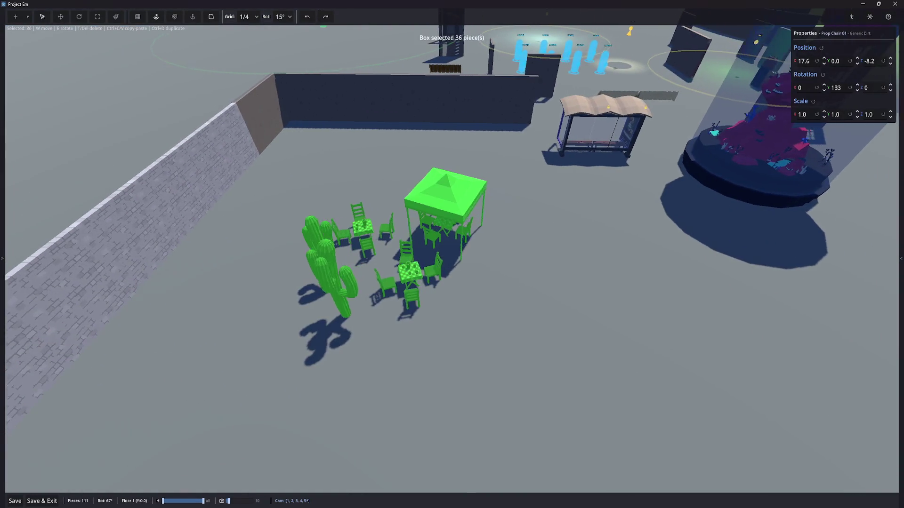
pyautogui.hotkey('ctrl', 'c')
pyautogui.hotkey('ctrl', 'v')
pyautogui.scroll(-15, 561, 317)
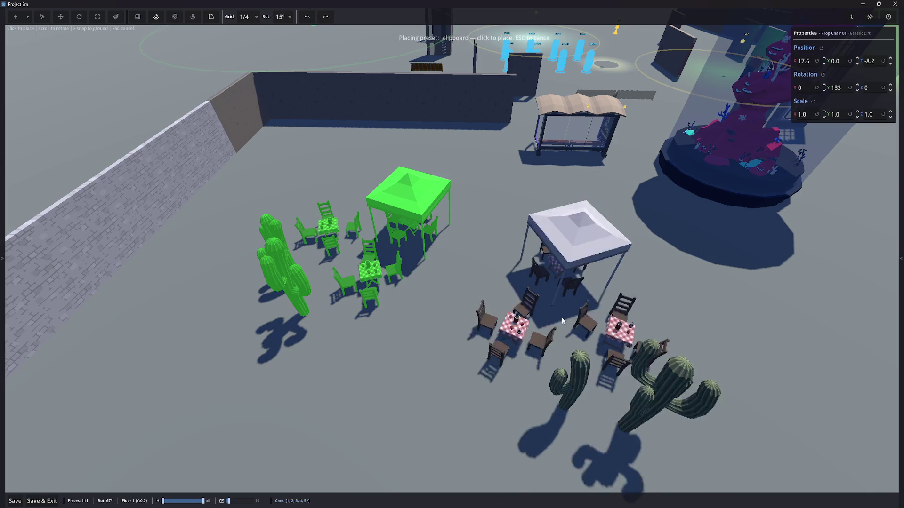
pyautogui.press('Escape')
pyautogui.press('Escape')
pyautogui.press('2')
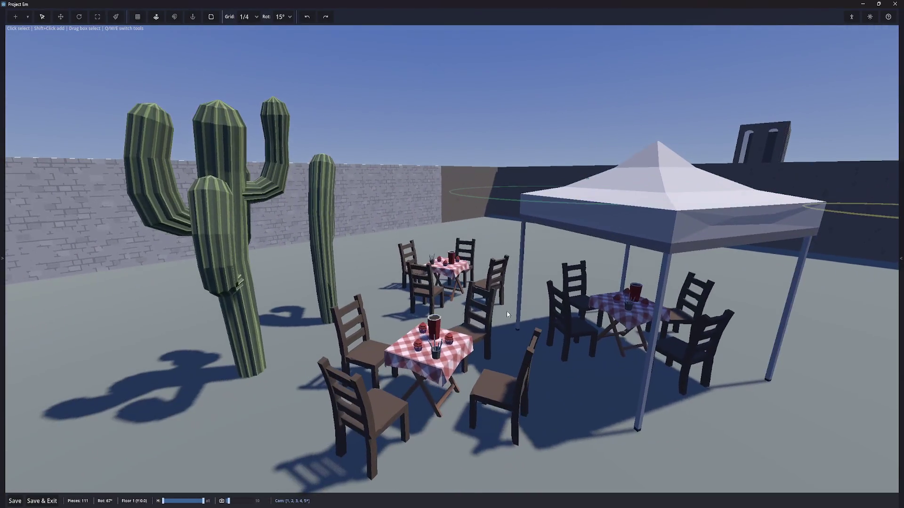
pyautogui.click(247, 320)
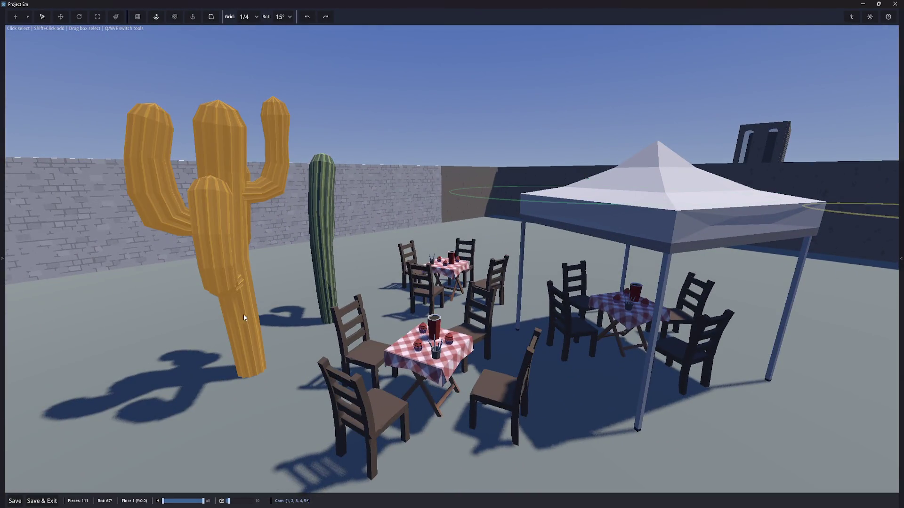
# Delete both cacti, use Save & Exit, and reopen the Test world for editing
pyautogui.press('Delete')
pyautogui.click(318, 276)
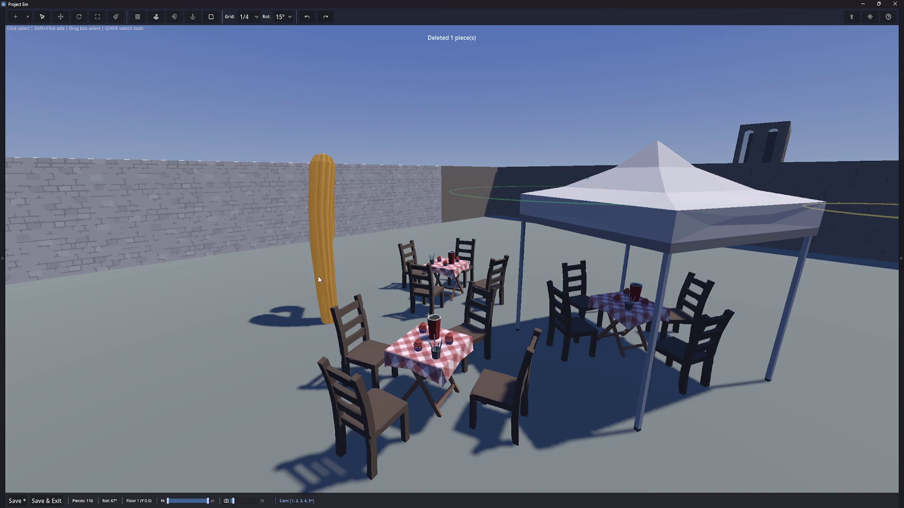
pyautogui.press('Delete')
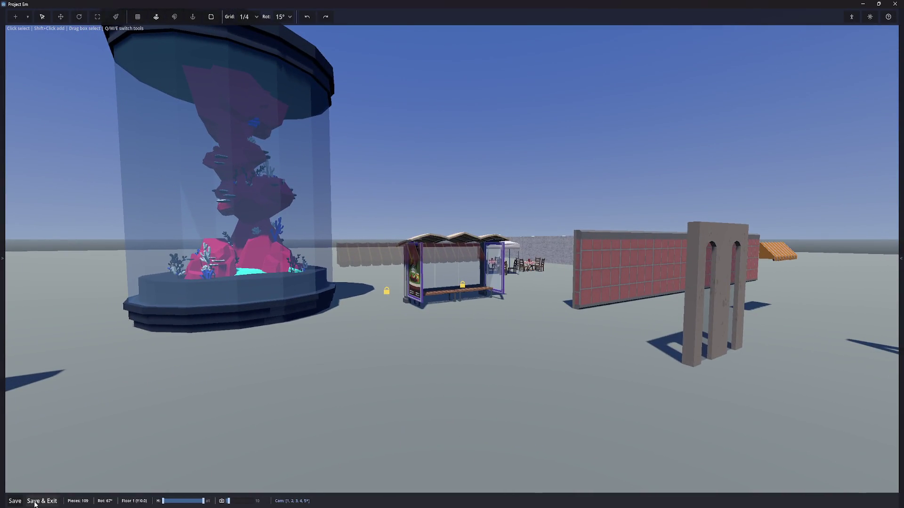
pyautogui.click(35, 504)
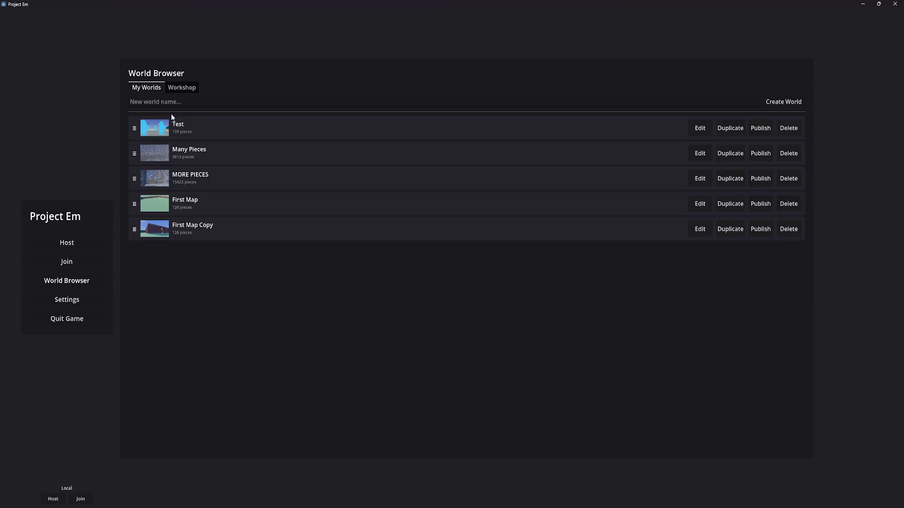
pyautogui.click(700, 128)
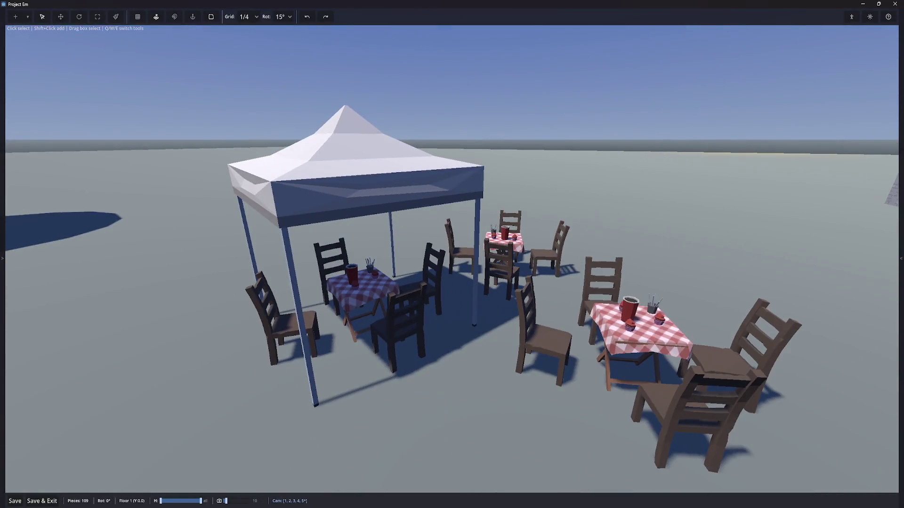
pyautogui.click(53, 29)
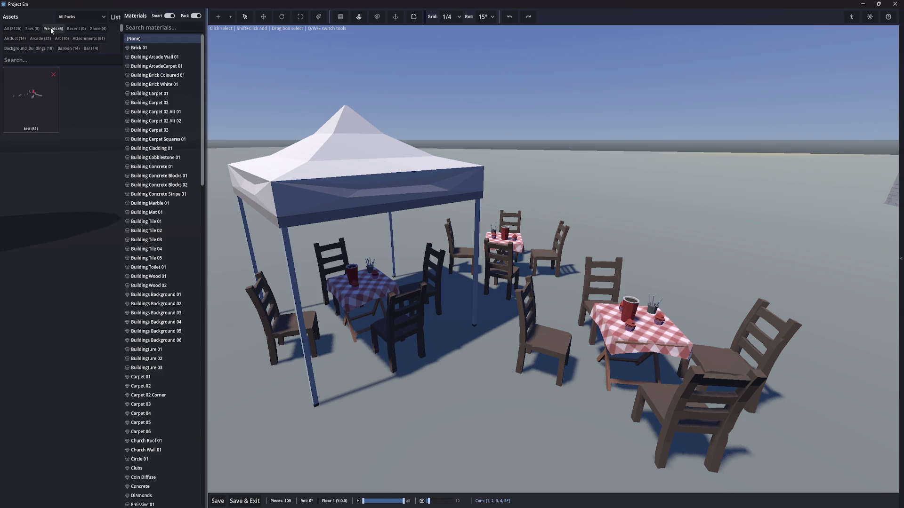
pyautogui.click(14, 30)
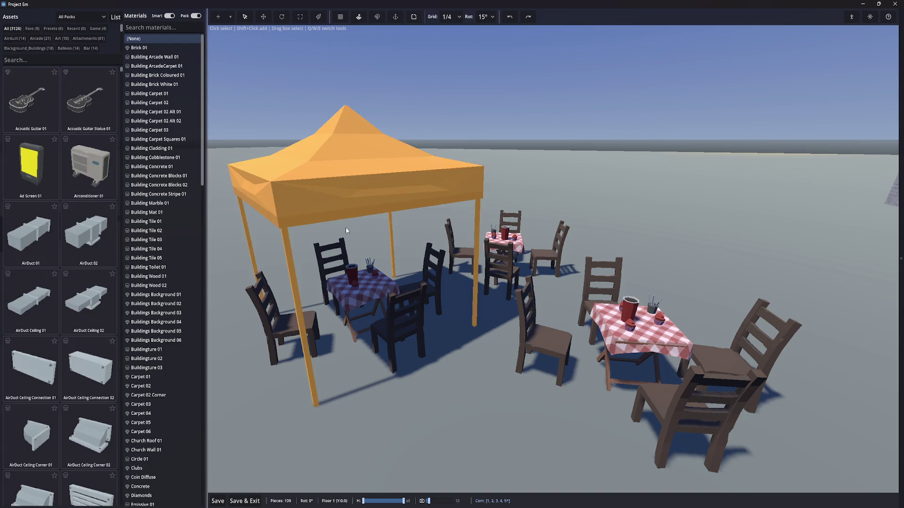
pyautogui.click(33, 30)
pyautogui.click(7, 31)
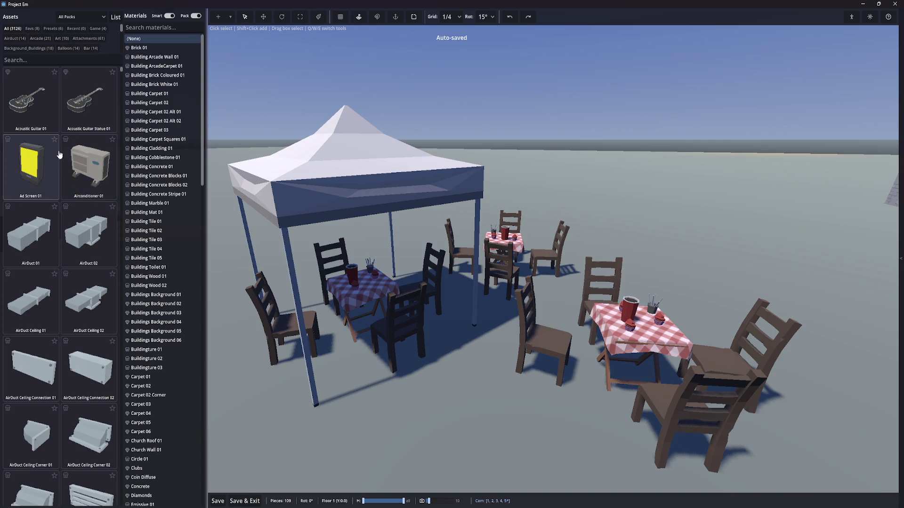
pyautogui.scroll(-6, 73, 211)
pyautogui.click(32, 28)
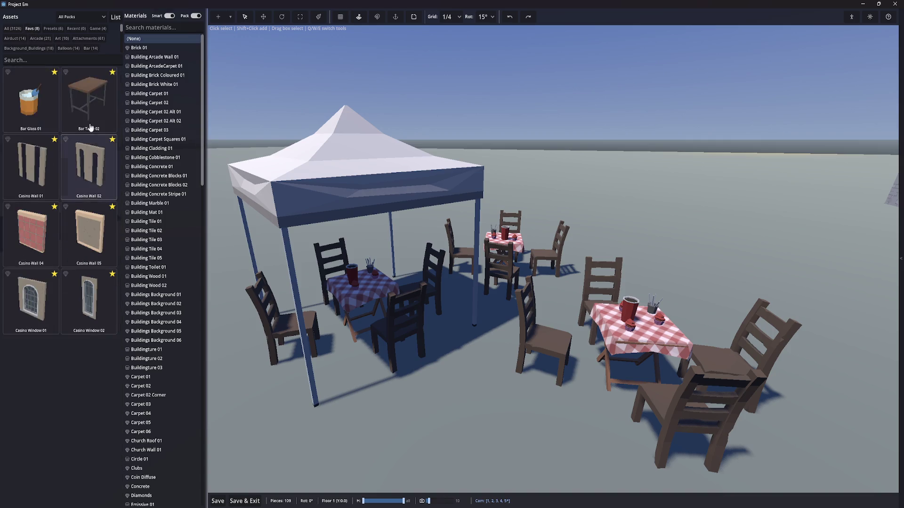
pyautogui.click(12, 29)
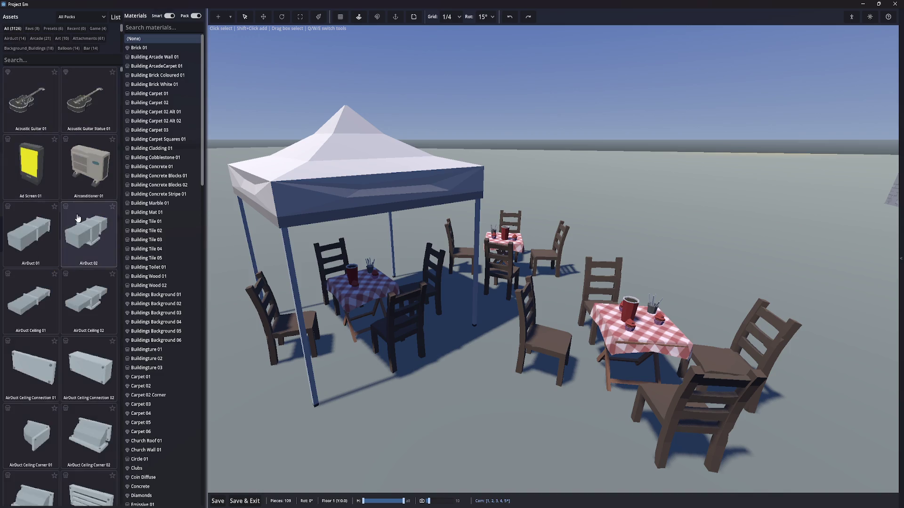
pyautogui.click(206, 193)
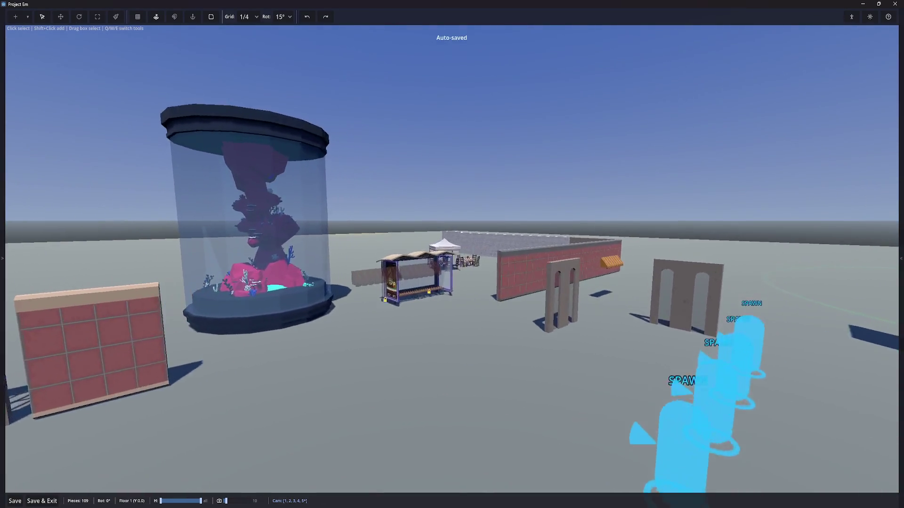
# Switch to the Move tool and fly the camera forward past the spawn markers toward the picnic tent
pyautogui.press('w')
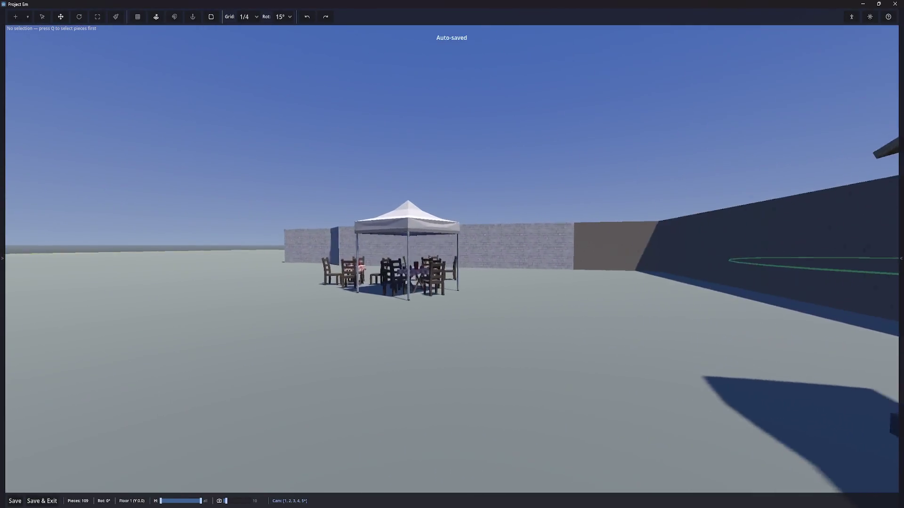
pyautogui.press('w')
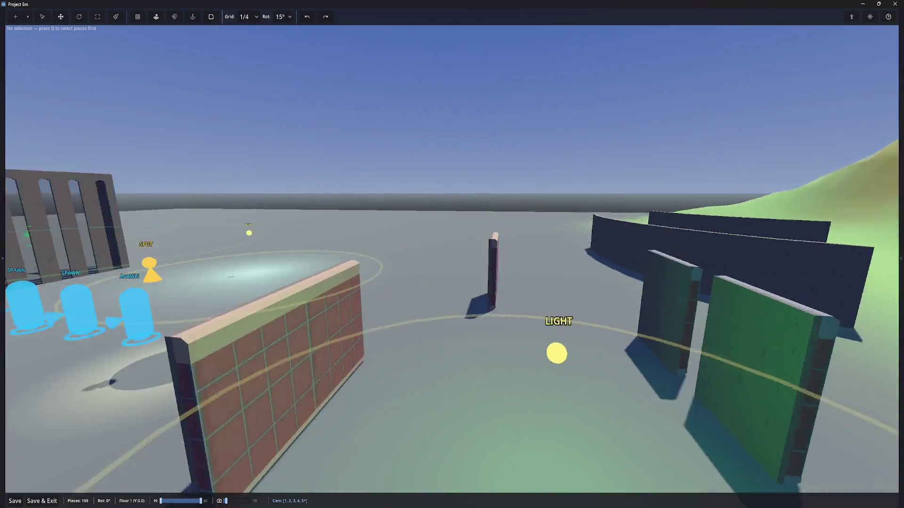
# Return to the Select tool and exit the level editor to the main menu
pyautogui.press('q')
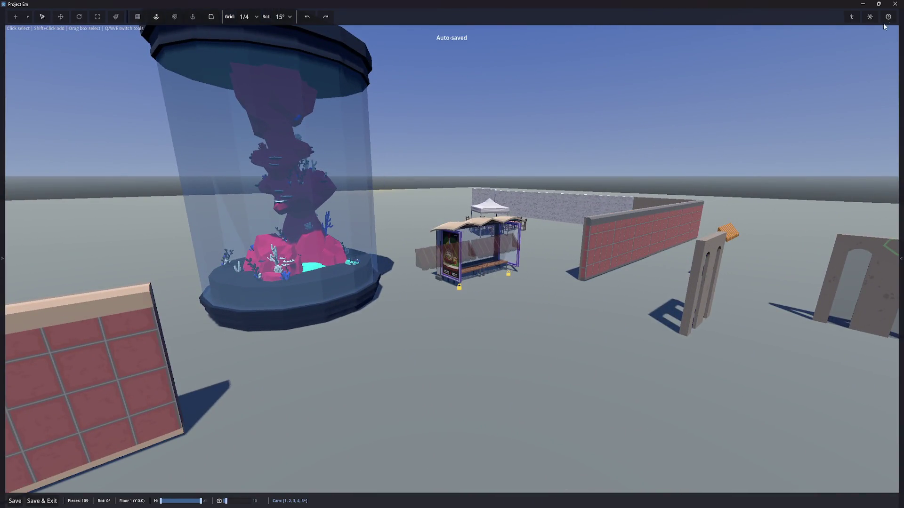
pyautogui.click(894, 4)
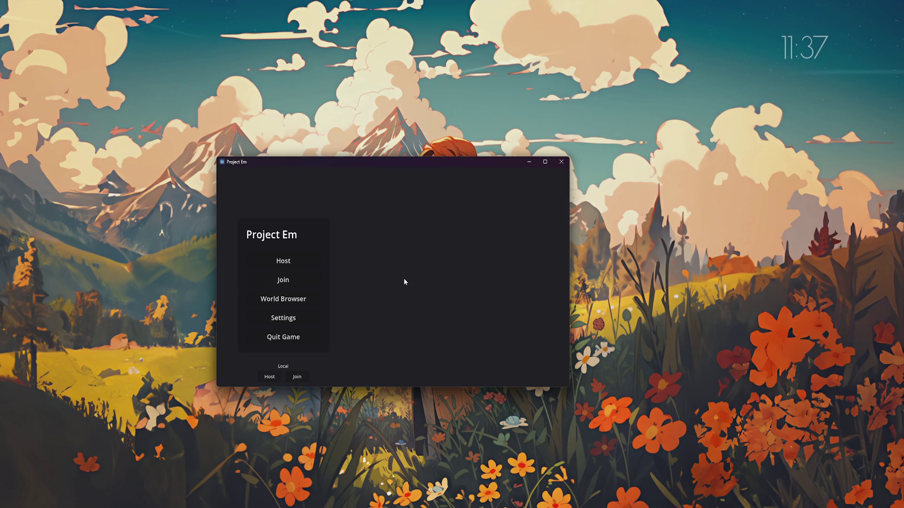
# Quit Project Em and maximize the browser on the POLYGON Shopping Plaza Map store page
pyautogui.click(560, 165)
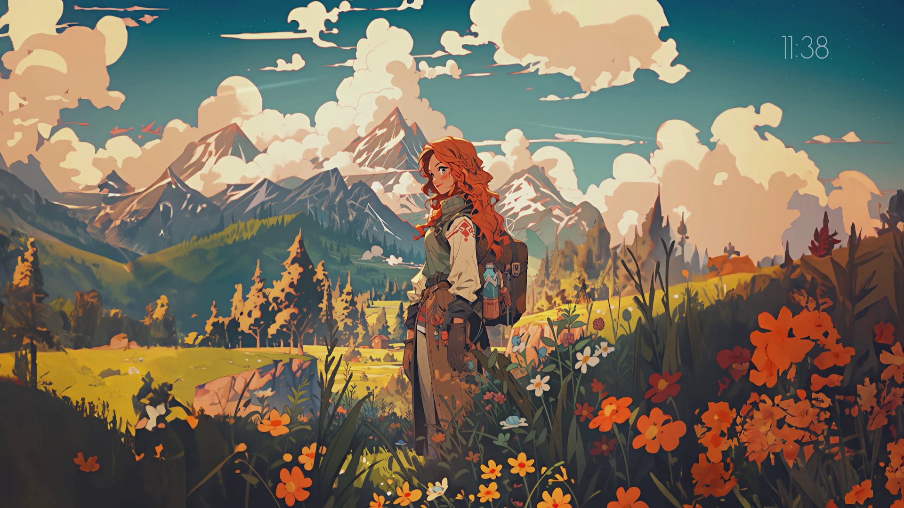
pyautogui.doubleClick(504, 207)
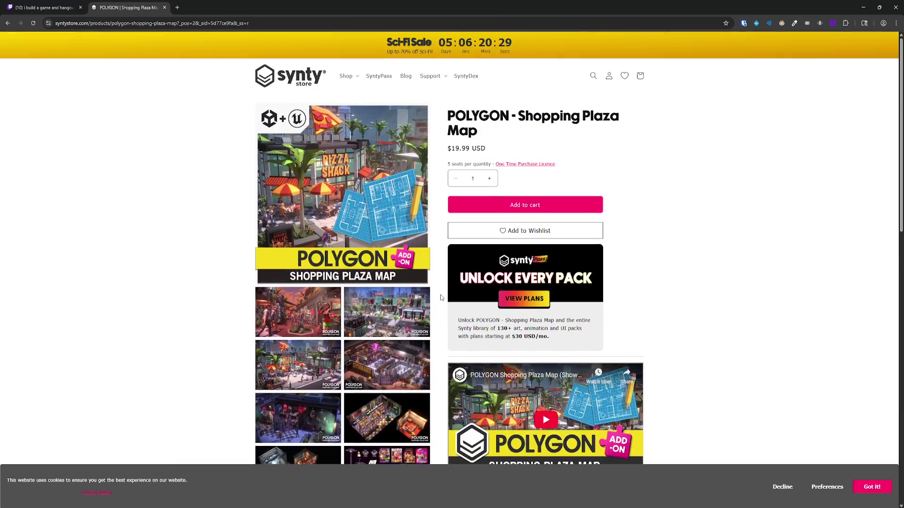
# Open the POLYGON Shopping Plaza Map product images in the full-screen lightbox
pyautogui.scroll(-3, 423, 306)
pyautogui.scroll(3, 414, 320)
pyautogui.scroll(-4, 379, 359)
pyautogui.scroll(4, 346, 226)
pyautogui.click(347, 226)
# Browse the street scene, Synmart overview, Pizza Shack, Synmart interior and cinema images
pyautogui.click(891, 274)
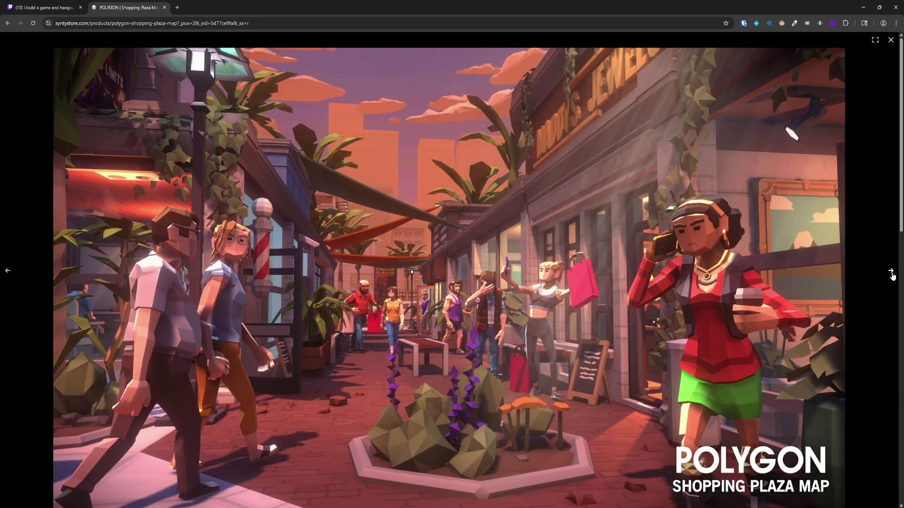
pyautogui.click(891, 273)
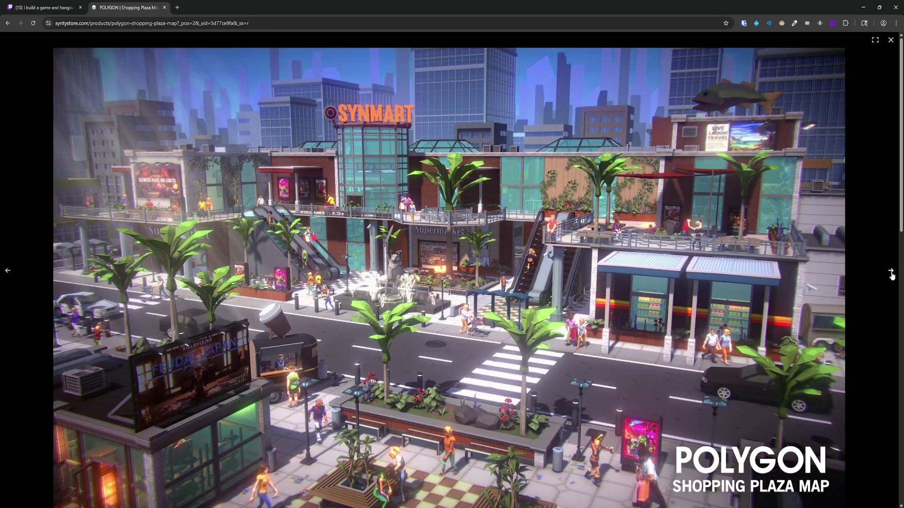
pyautogui.click(891, 276)
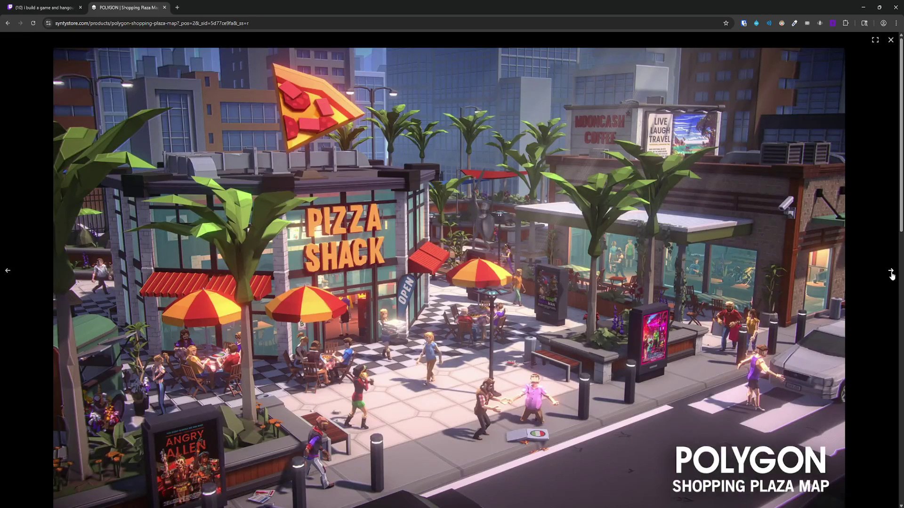
pyautogui.click(891, 276)
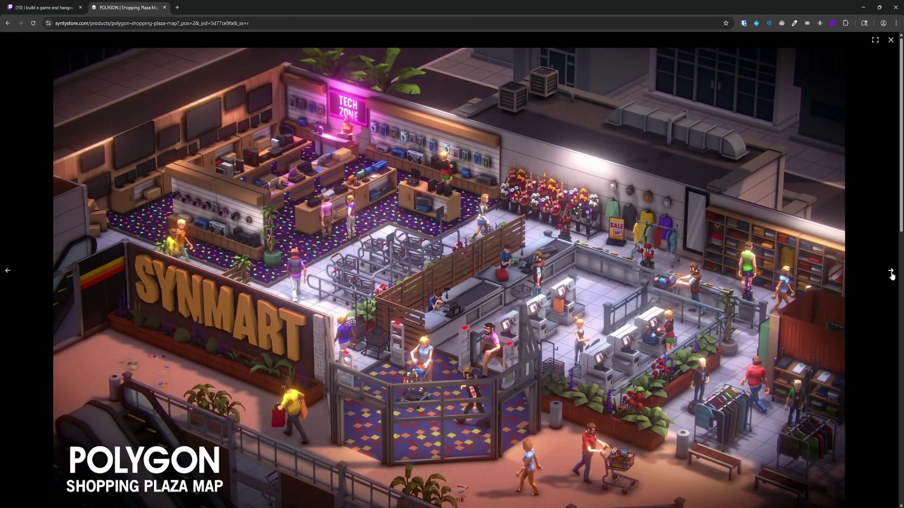
pyautogui.click(891, 276)
# Advance through the remaining gallery images, then return to the browser playing the showcase video
pyautogui.click(891, 276)
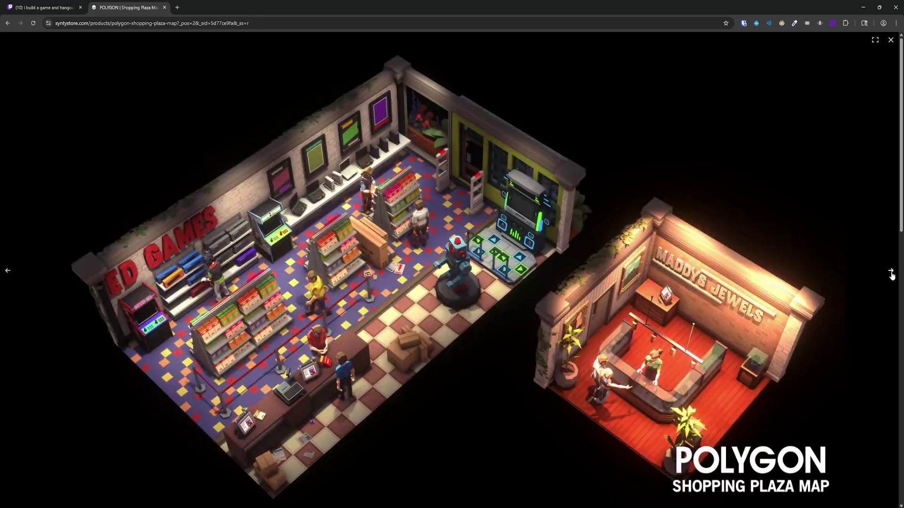
pyautogui.click(891, 276)
pyautogui.click(891, 275)
pyautogui.click(891, 276)
pyautogui.click(891, 275)
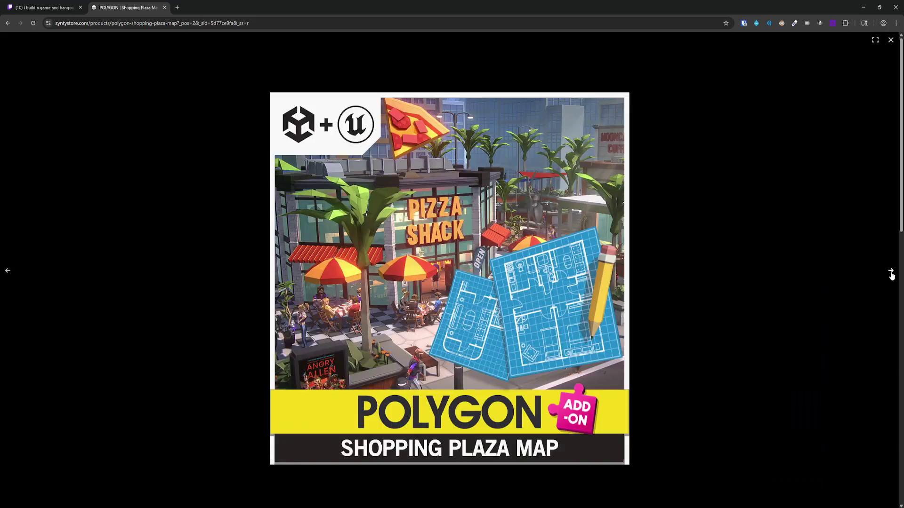
pyautogui.click(891, 276)
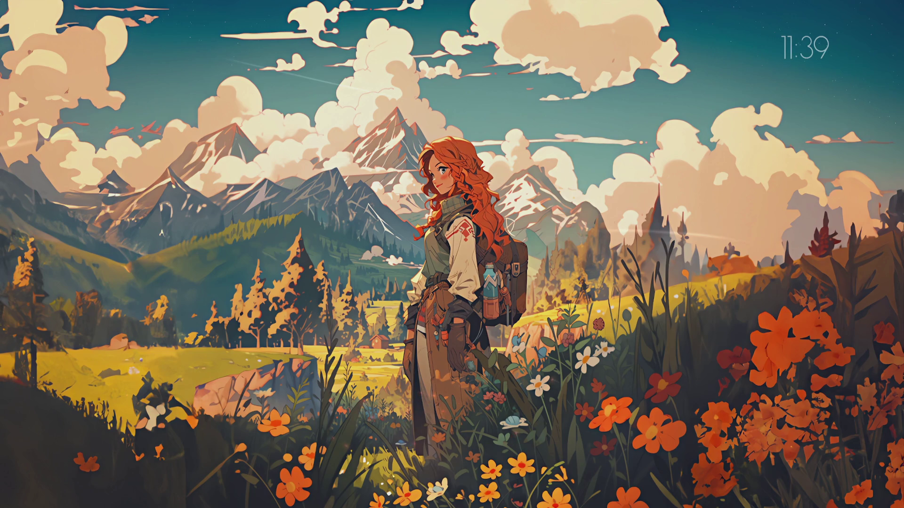
pyautogui.hotkey('alt', 'Tab')
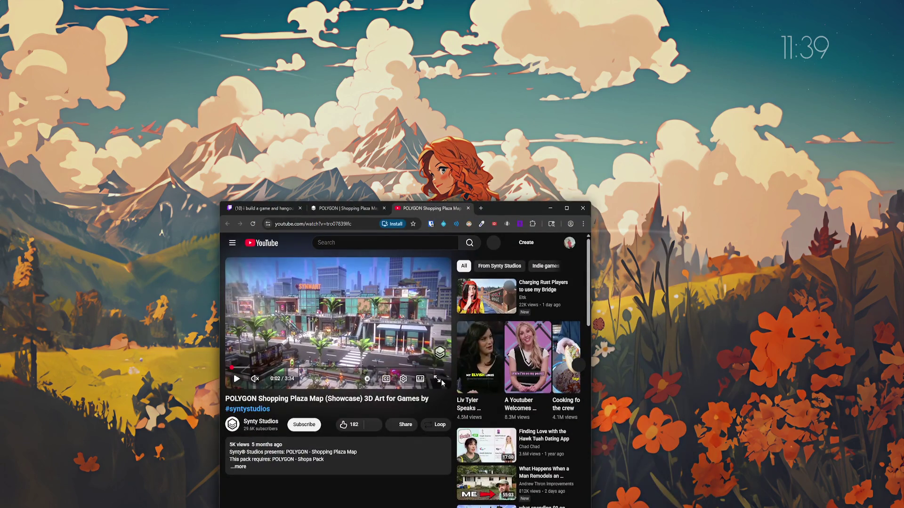
# Watch the POLYGON Shopping Plaza Map showcase full screen at 1440p60 quality
pyautogui.click(437, 379)
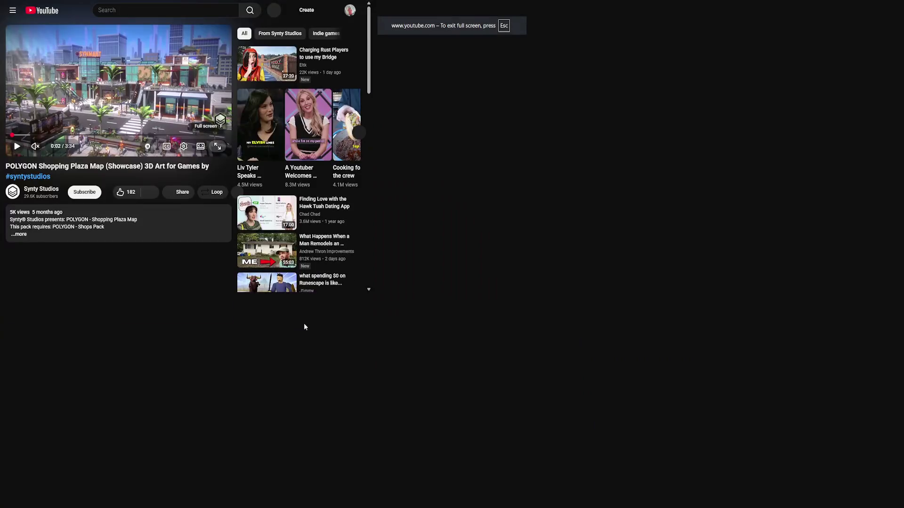
pyautogui.press('Escape')
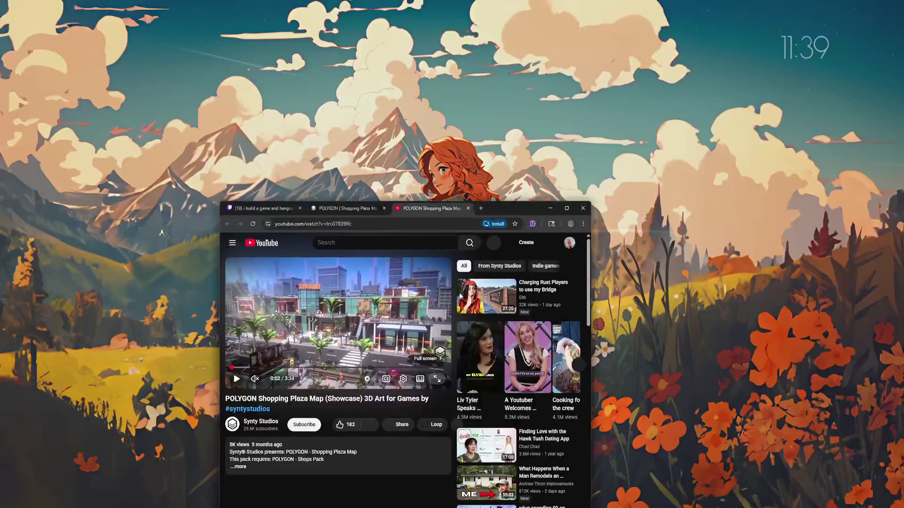
pyautogui.click(436, 379)
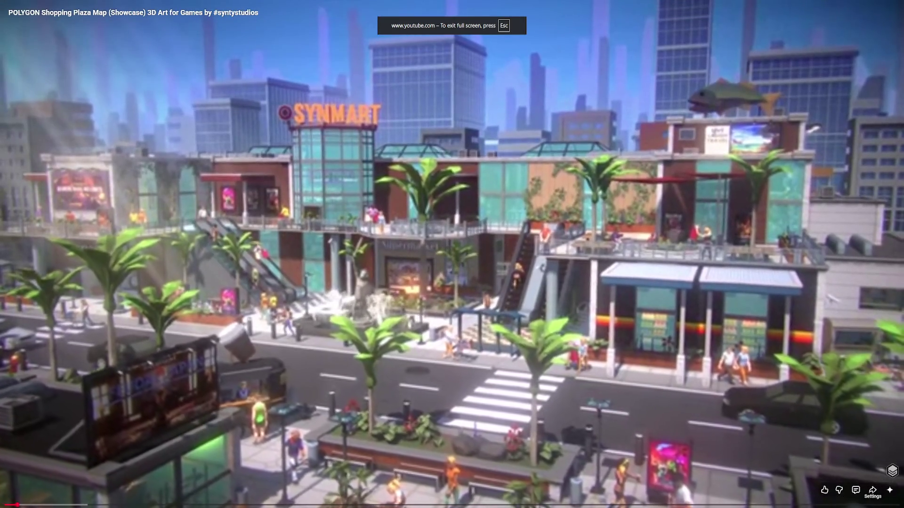
pyautogui.click(847, 494)
pyautogui.click(856, 492)
pyautogui.click(816, 398)
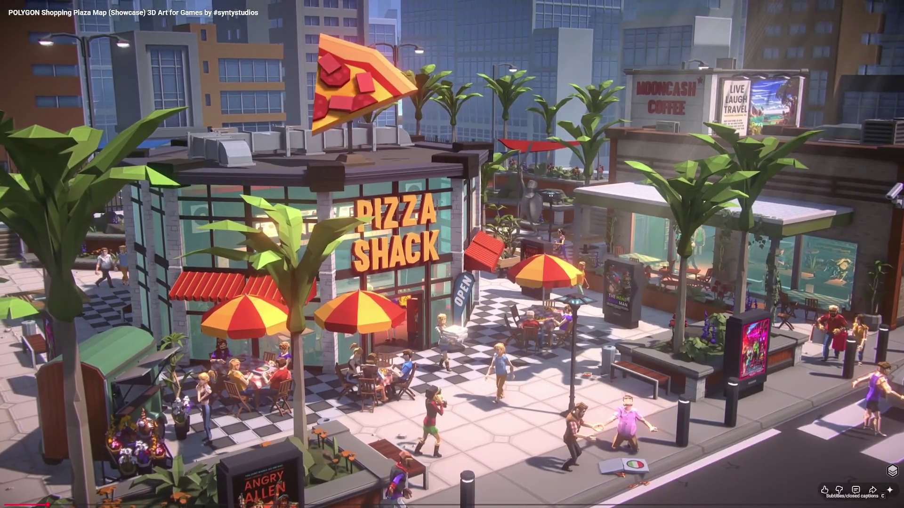
pyautogui.click(854, 492)
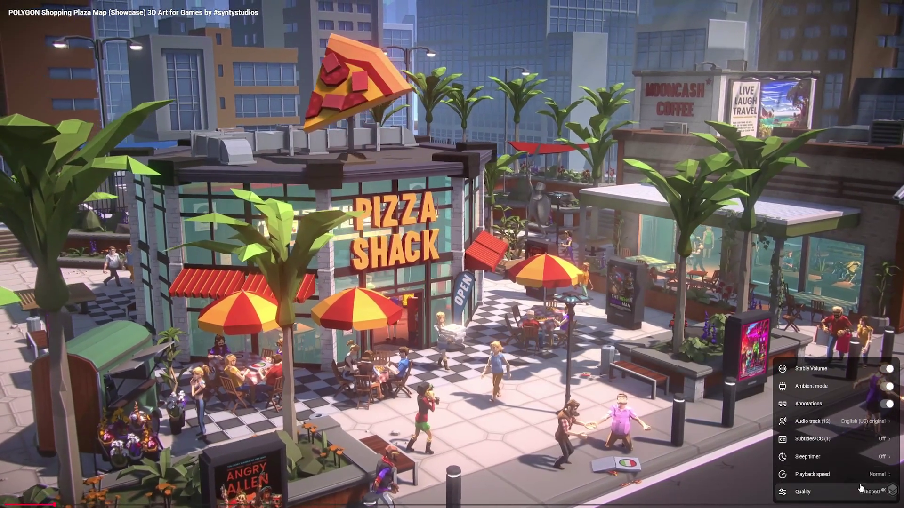
pyautogui.click(843, 492)
pyautogui.click(833, 403)
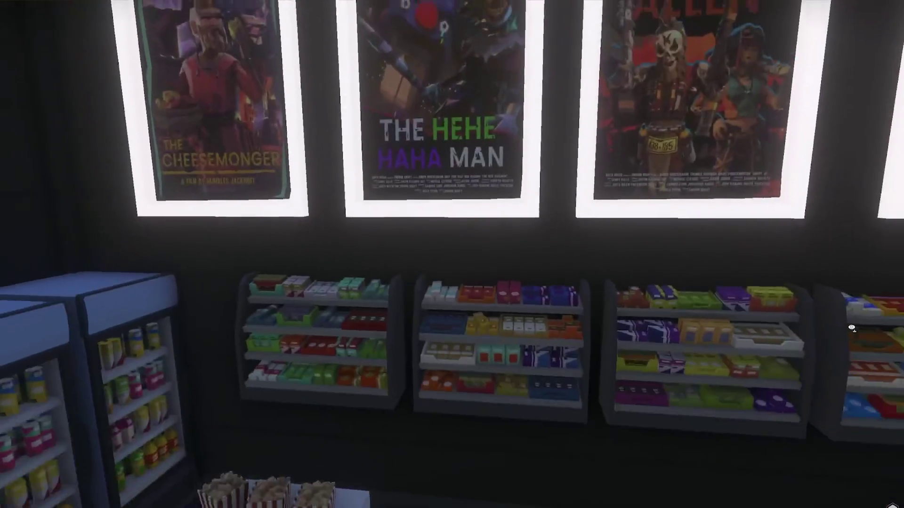
# Skip ahead past the cinema lobby to the clothing shop interior and pause
pyautogui.moveTo(464, 270)
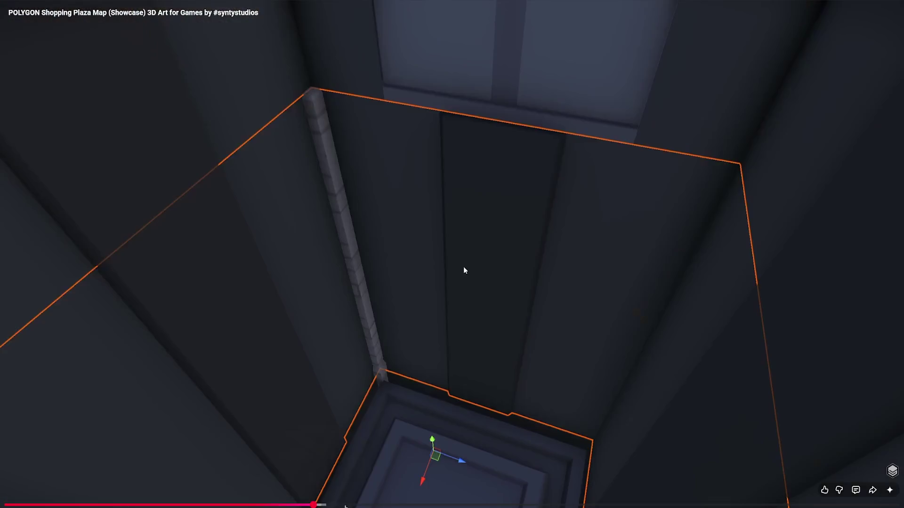
pyautogui.click(413, 506)
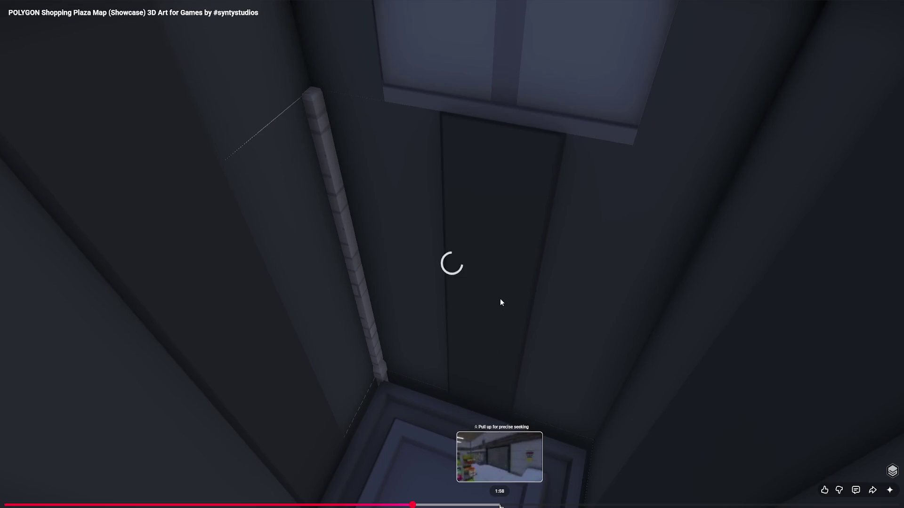
pyautogui.click(563, 506)
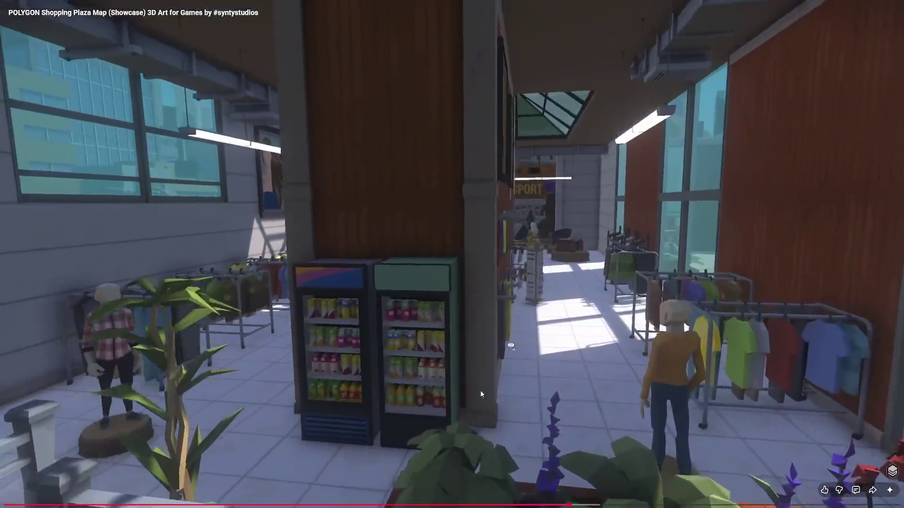
pyautogui.press('space')
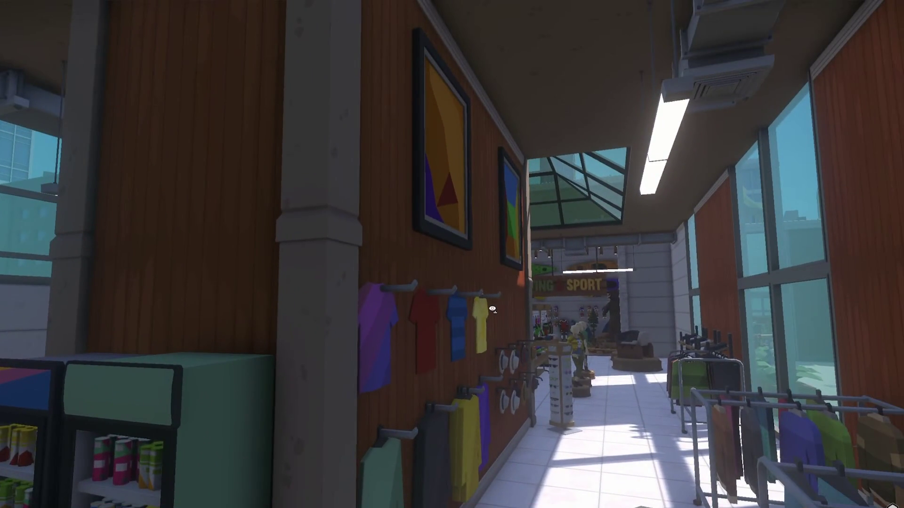